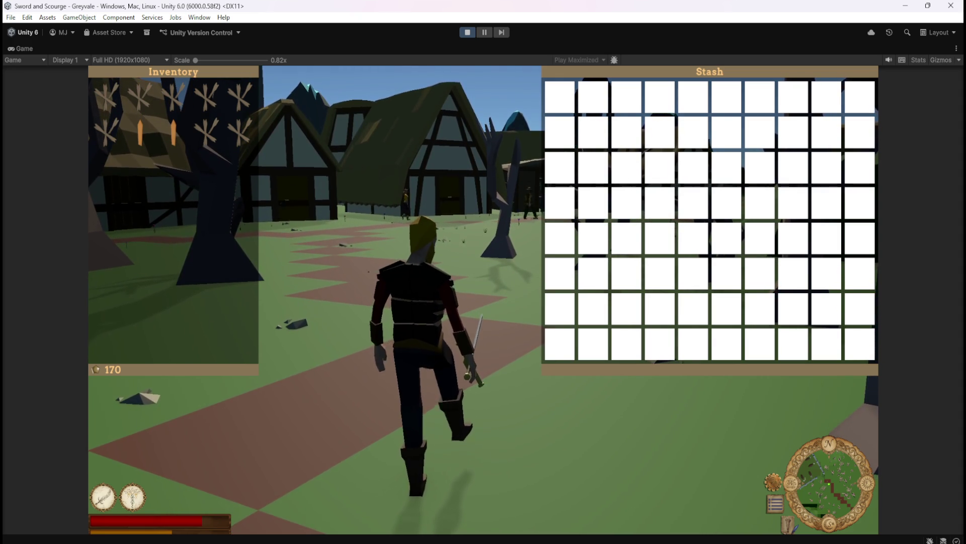
# Step: Walk the character around and out of the graveyard toward the village houses
pyautogui.press('w')
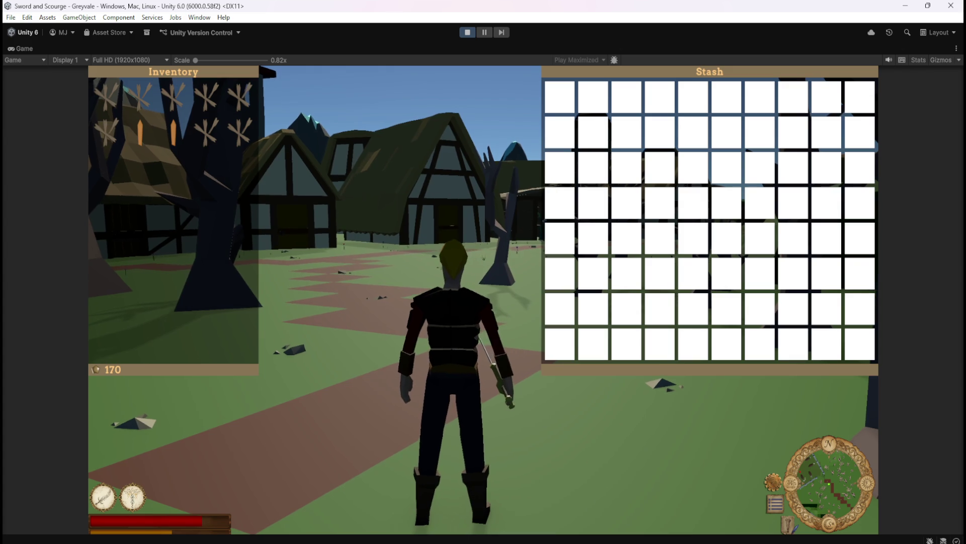
pyautogui.press('w')
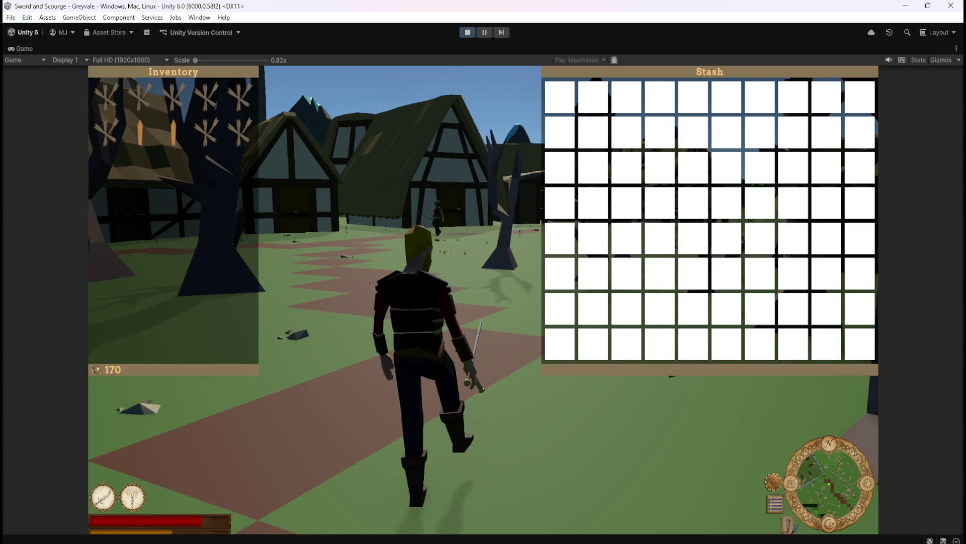
pyautogui.press('s')
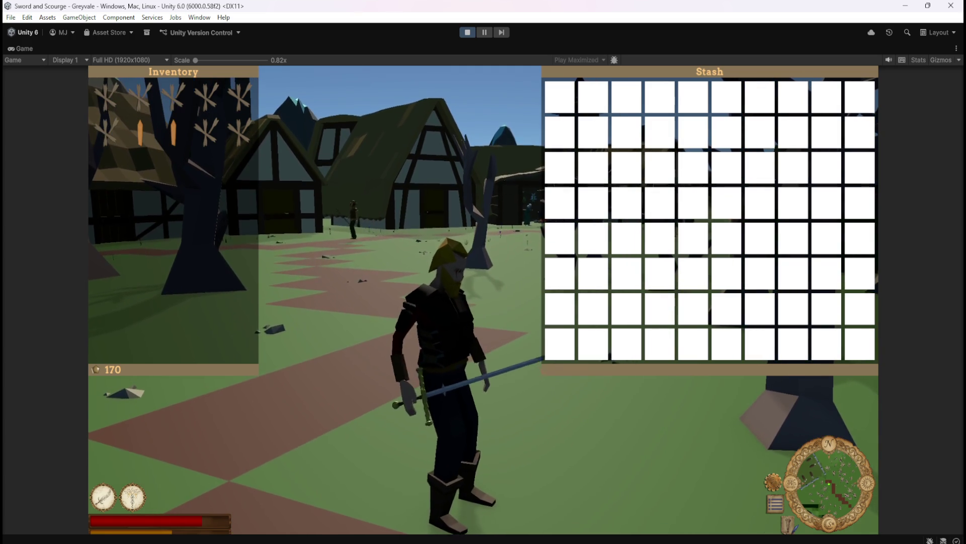
pyautogui.press('w')
pyautogui.press('s')
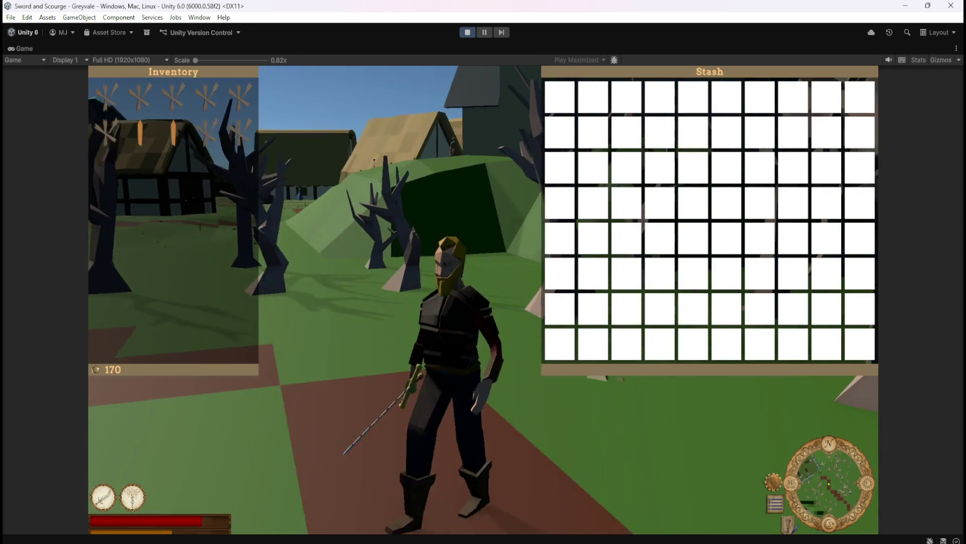
pyautogui.press('s')
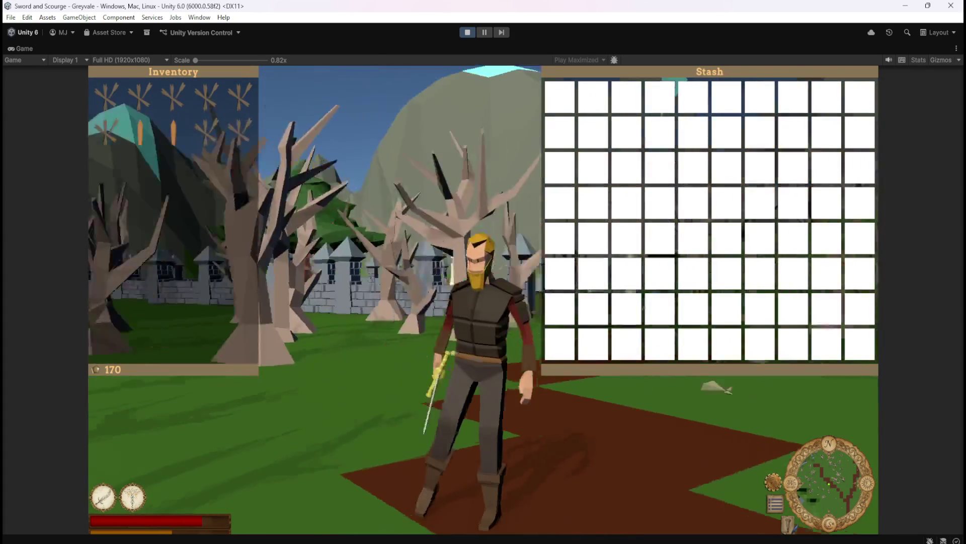
pyautogui.press('s')
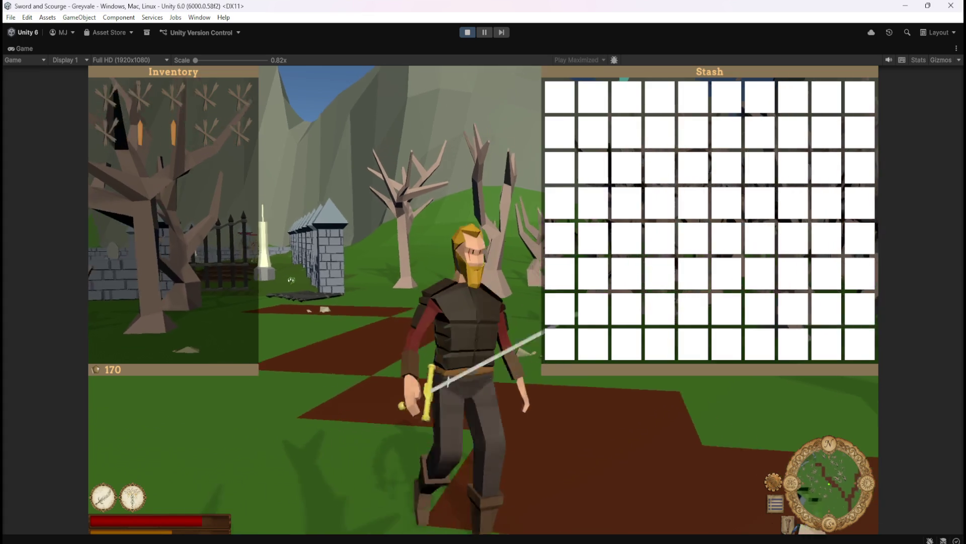
pyautogui.press('a')
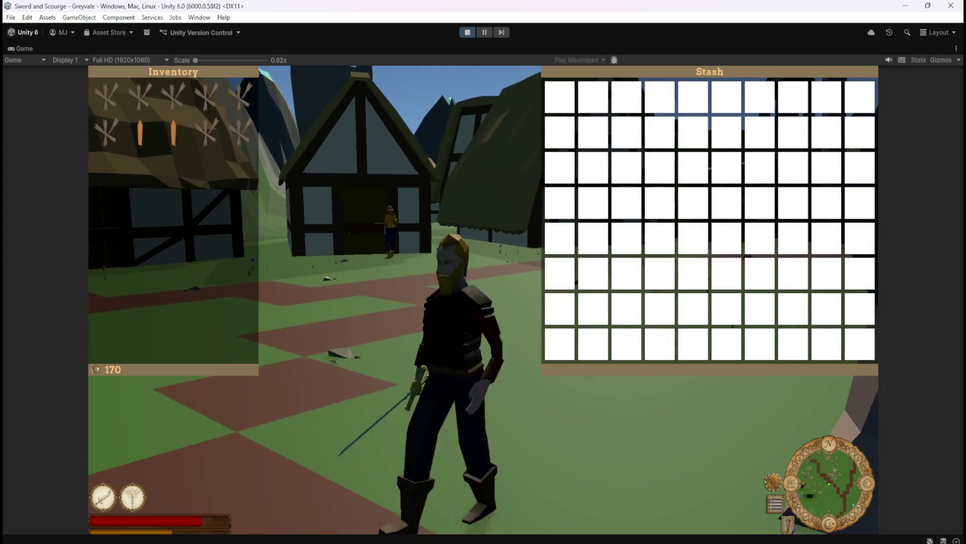
pyautogui.press('w')
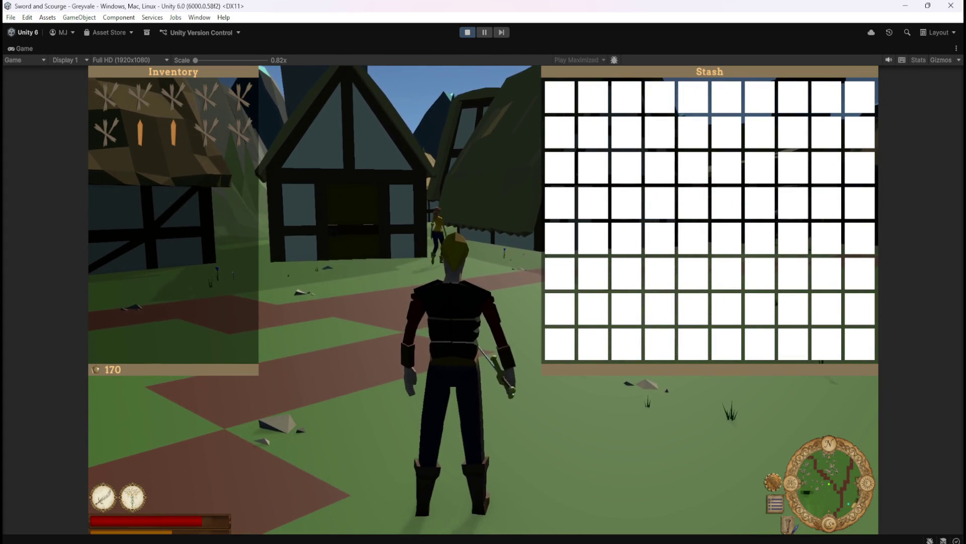
pyautogui.press('a')
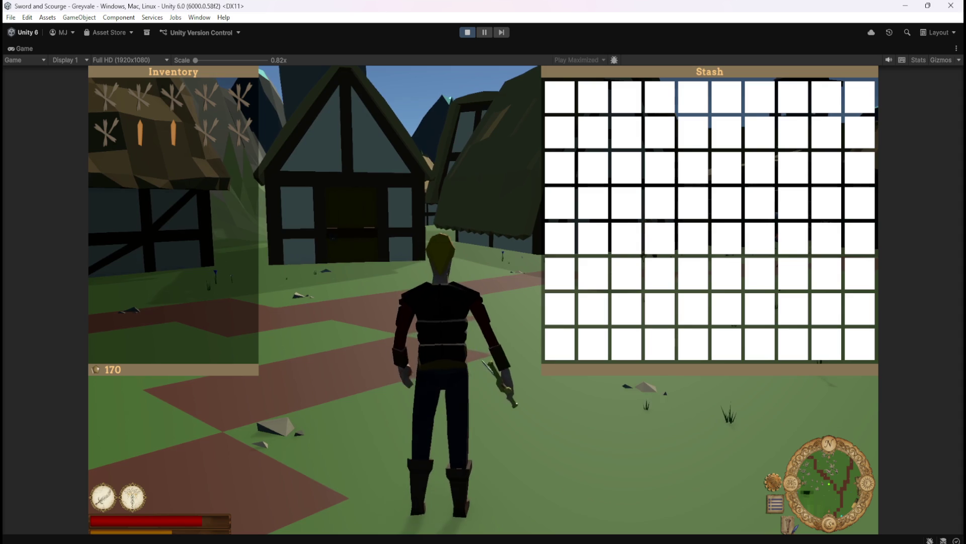
pyautogui.press('a')
pyautogui.press('w')
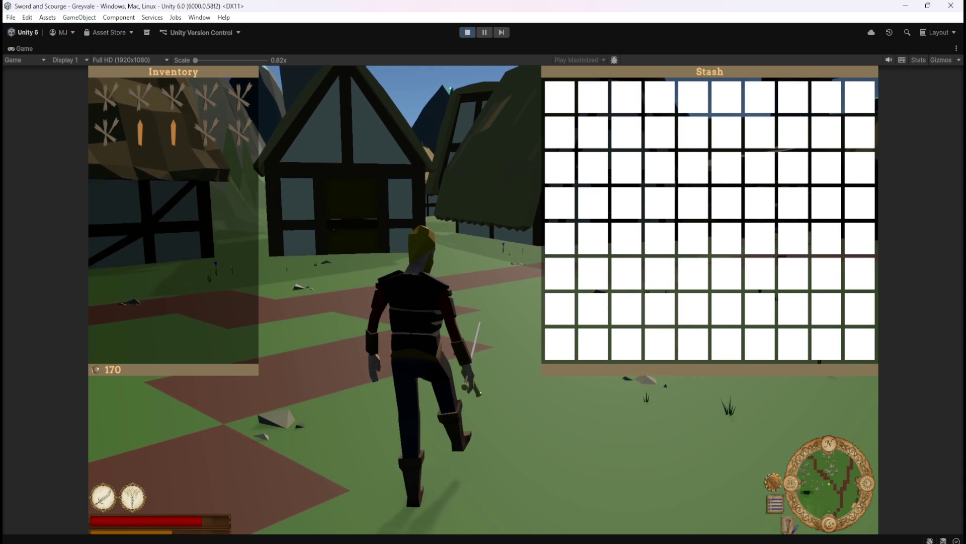
# Step: Toggle the Character Stats (C) and Inventory (I) panels and cast the second ability
pyautogui.press('c')
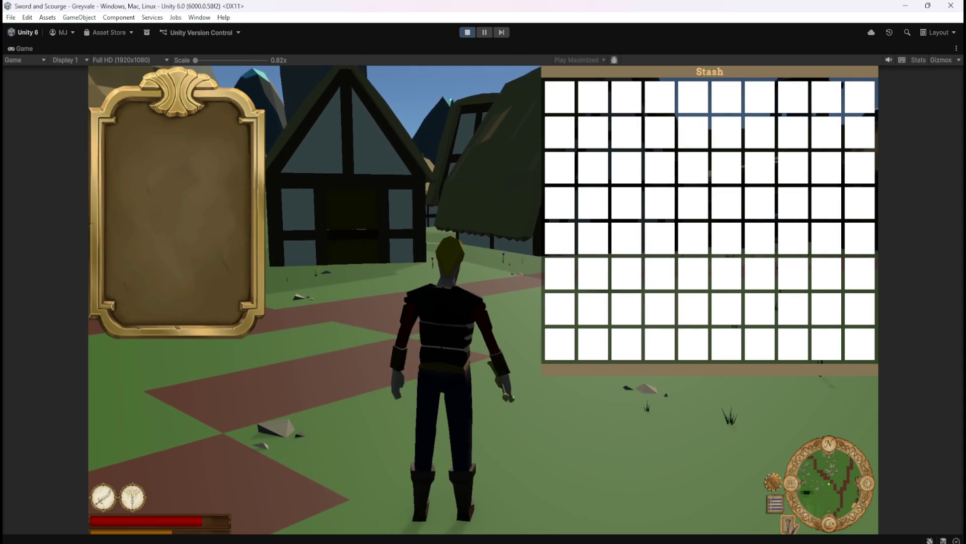
pyautogui.press('c')
pyautogui.press('i')
pyautogui.press('i')
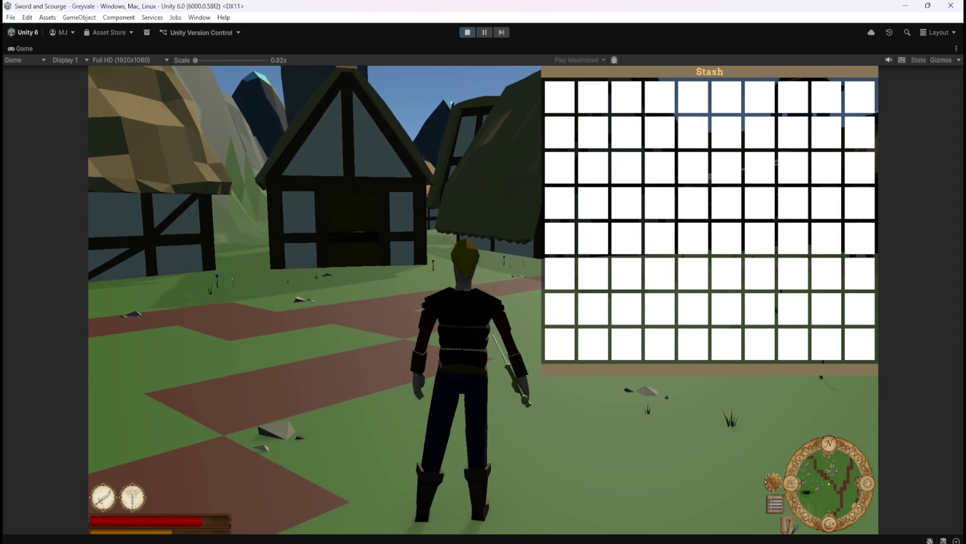
pyautogui.press('c')
pyautogui.press('c')
pyautogui.press('c')
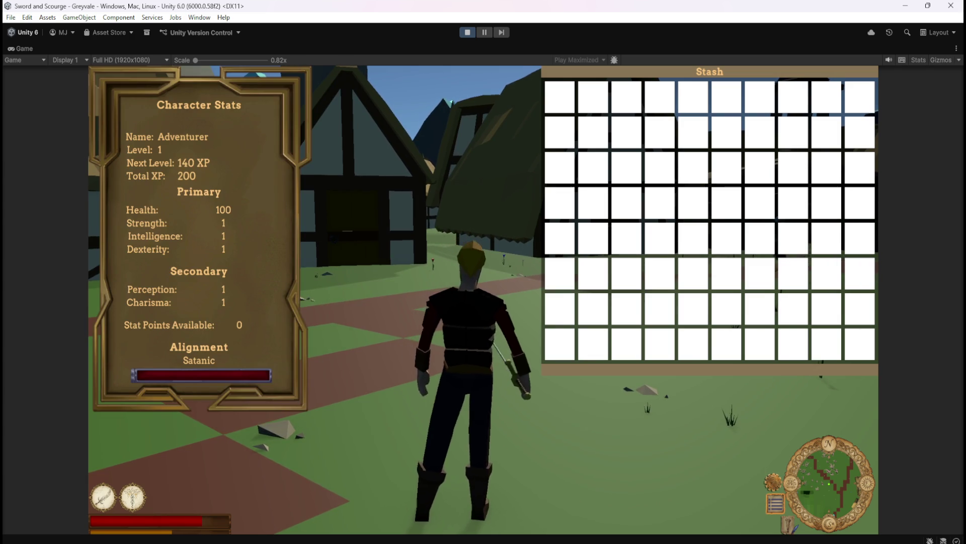
pyautogui.press('c')
pyautogui.press('i')
pyautogui.press('c')
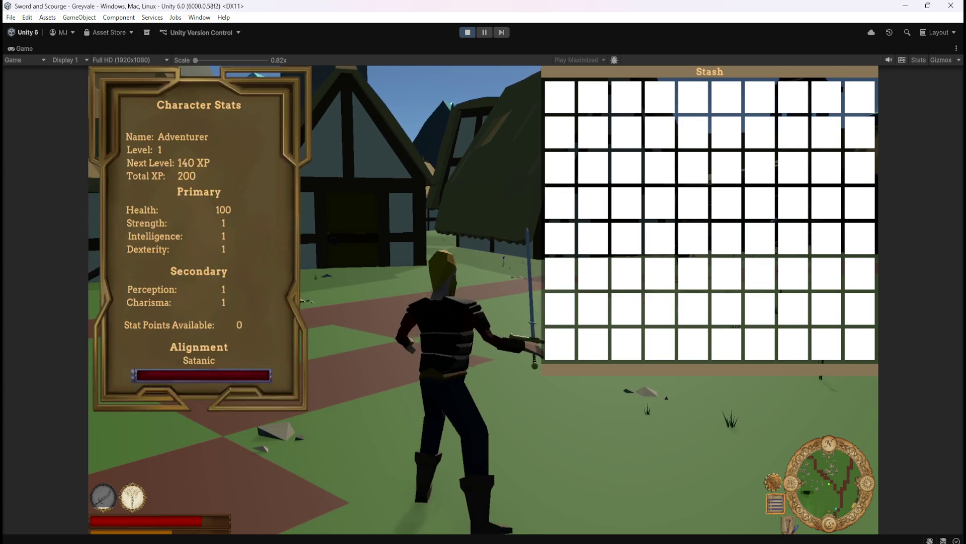
pyautogui.press('2')
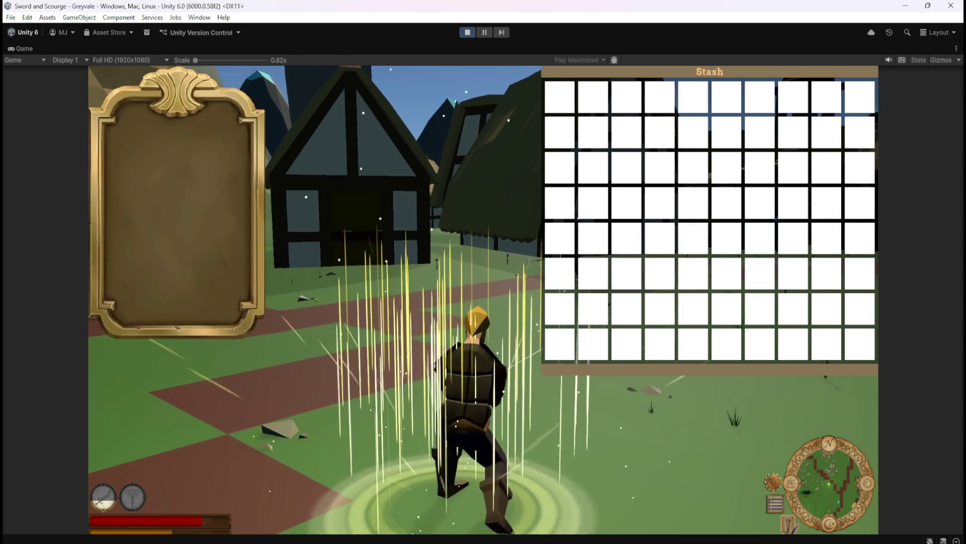
pyautogui.press('c')
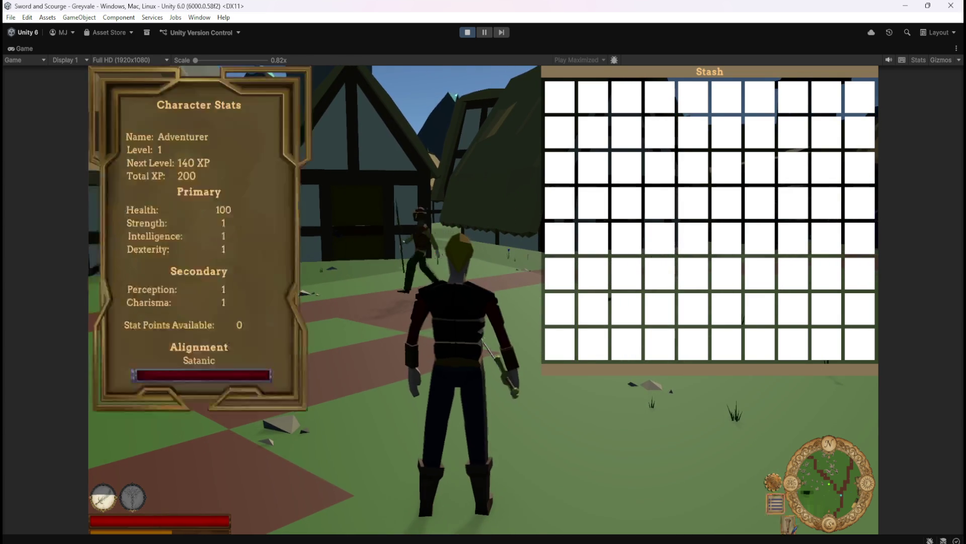
# Step: Walk on, switch back to Inventory, toggle it again, then pause with Escape
pyautogui.press('w')
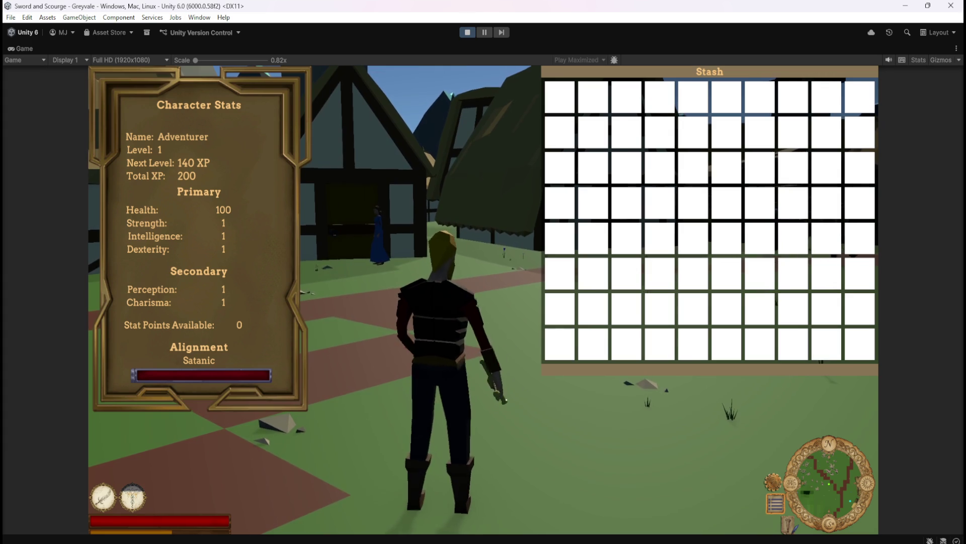
pyautogui.press('w')
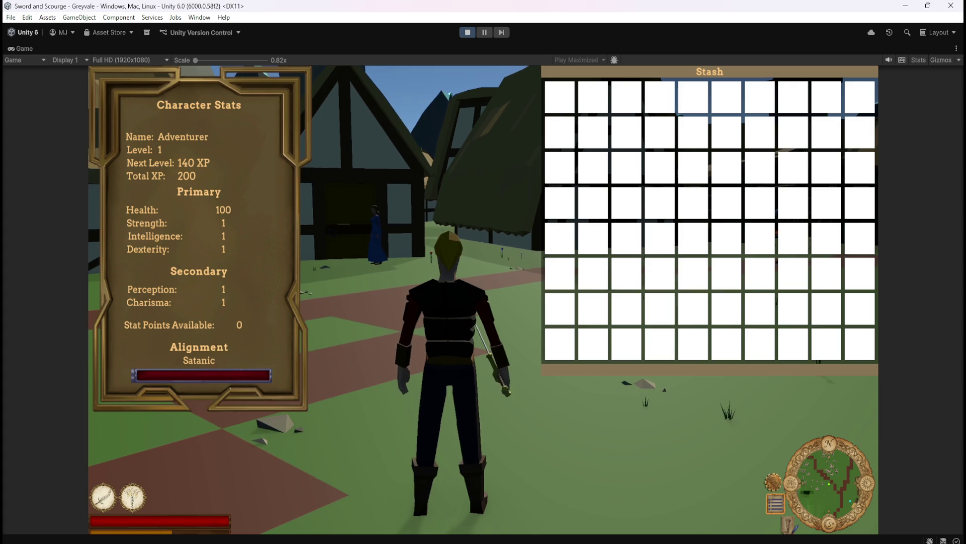
pyautogui.press('i')
pyautogui.press('c')
pyautogui.press('i')
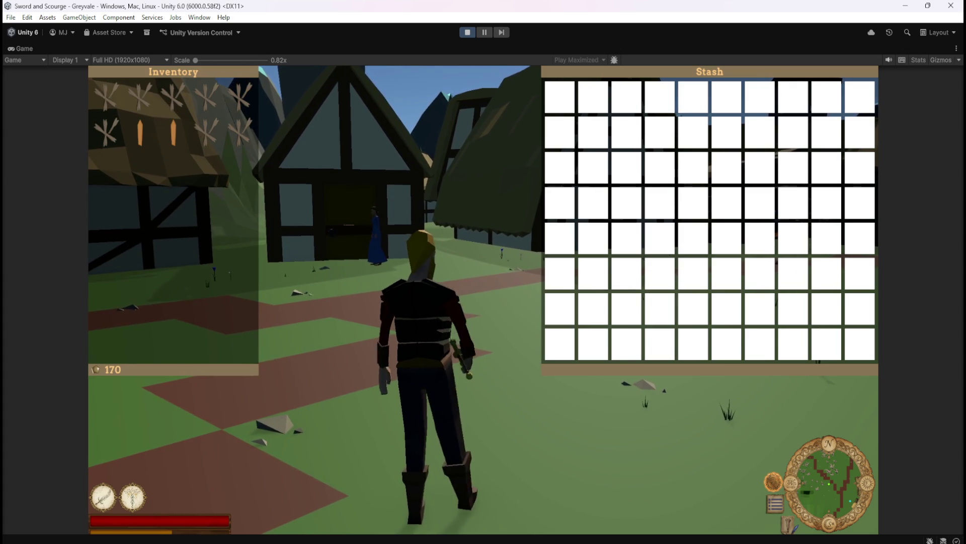
pyautogui.press('w')
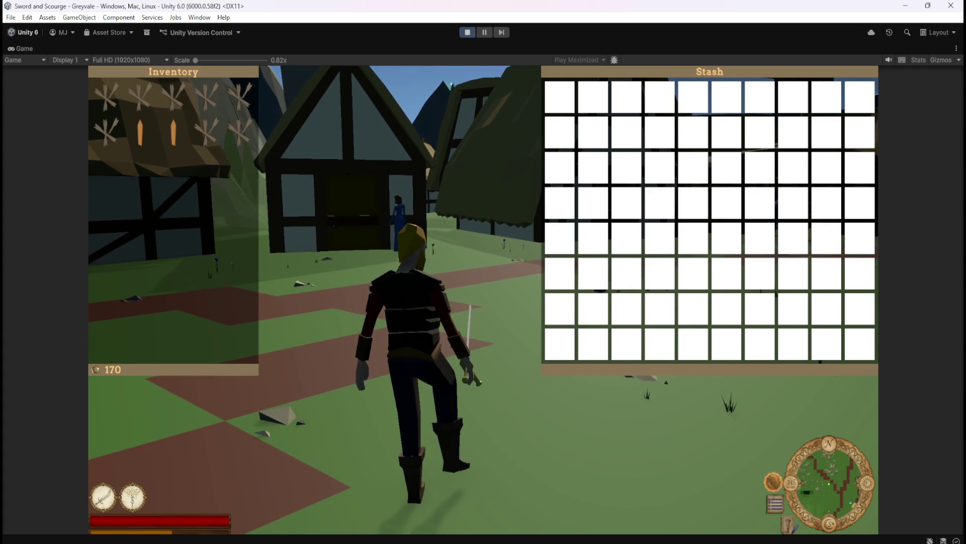
pyautogui.press('i')
pyautogui.press('i')
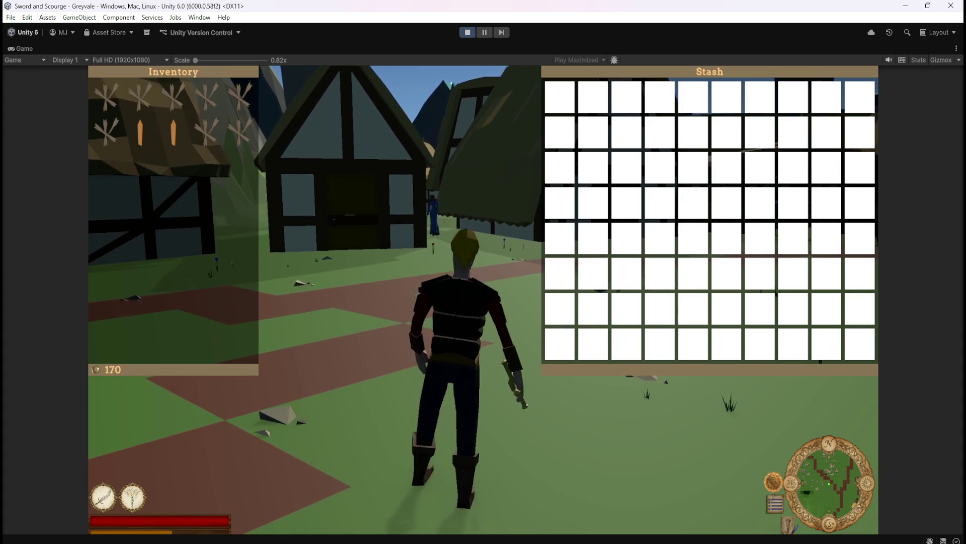
pyautogui.press('i')
pyautogui.press('i')
pyautogui.press('c')
pyautogui.press('c')
pyautogui.press('Escape')
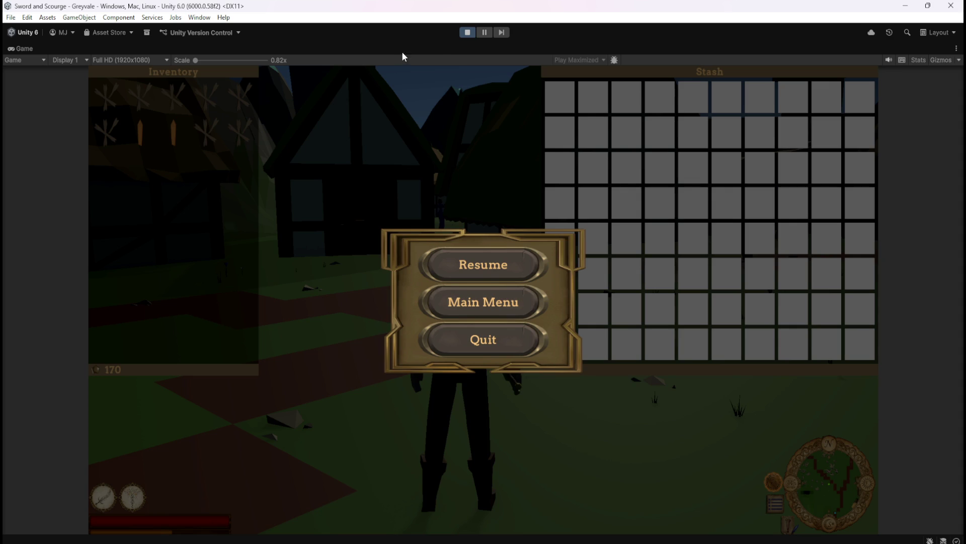
pyautogui.click(465, 33)
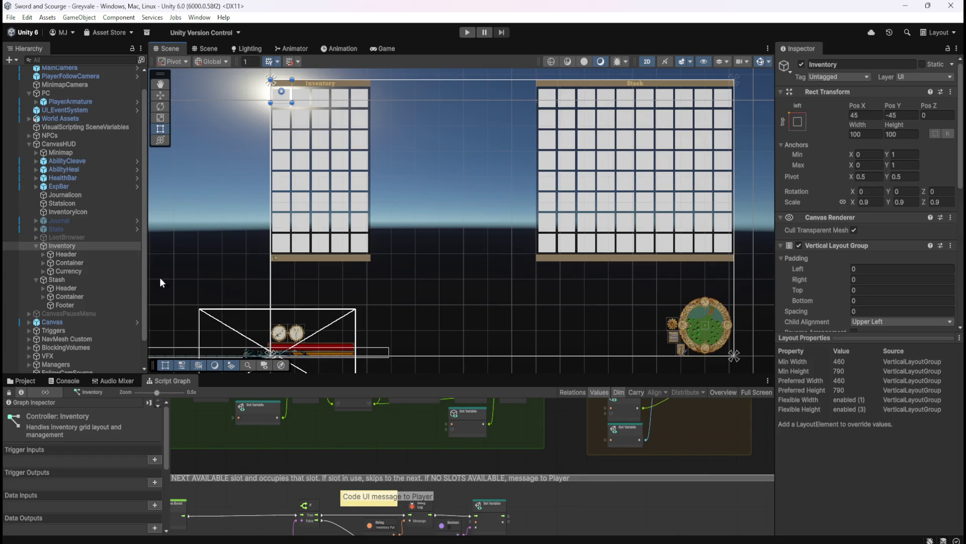
pyautogui.click(102, 273)
pyautogui.click(104, 279)
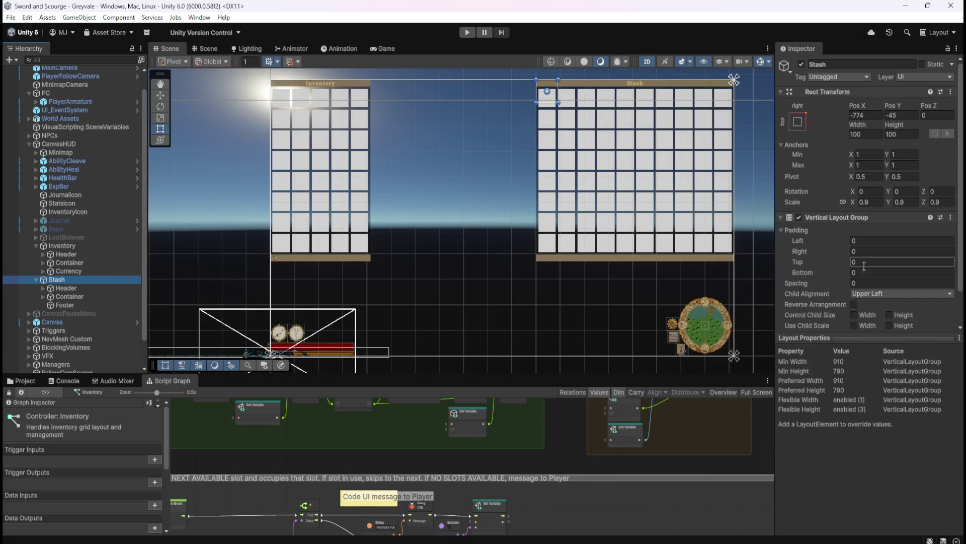
pyautogui.scroll(-2, 828, 270)
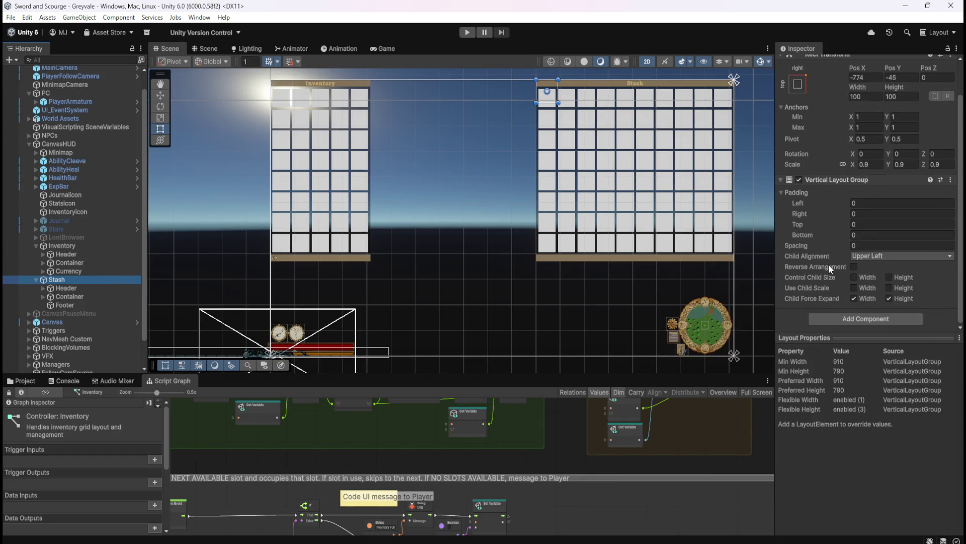
pyautogui.scroll(2, 828, 264)
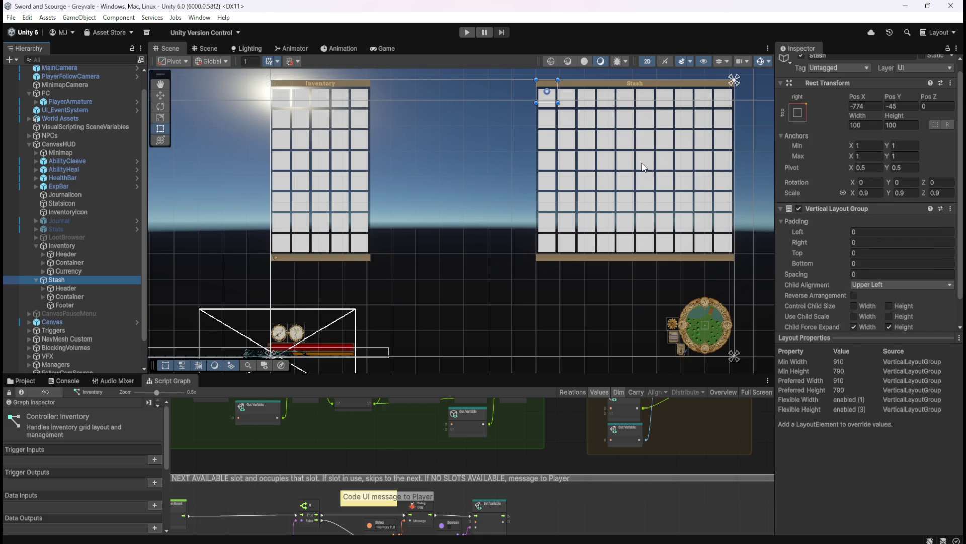
pyautogui.scroll(3, 699, 184)
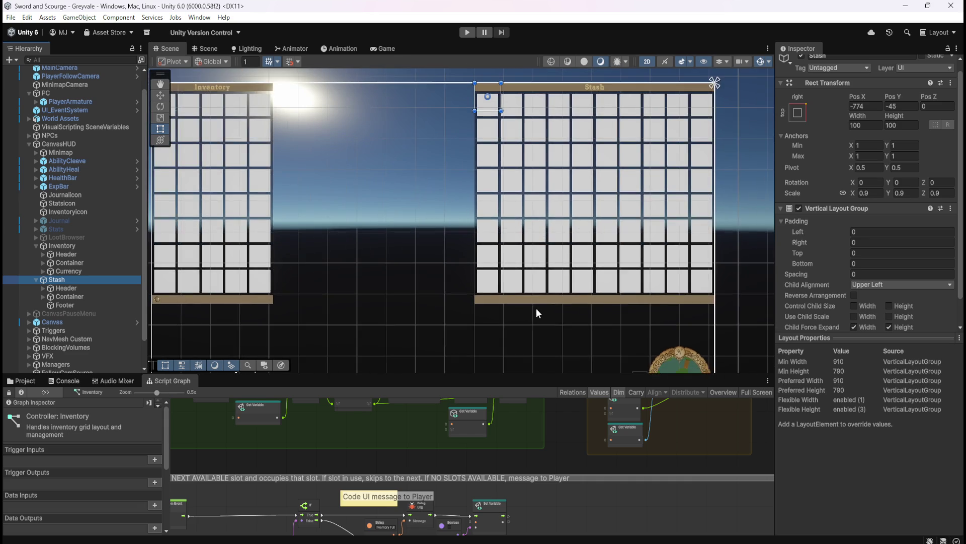
pyautogui.scroll(4, 743, 137)
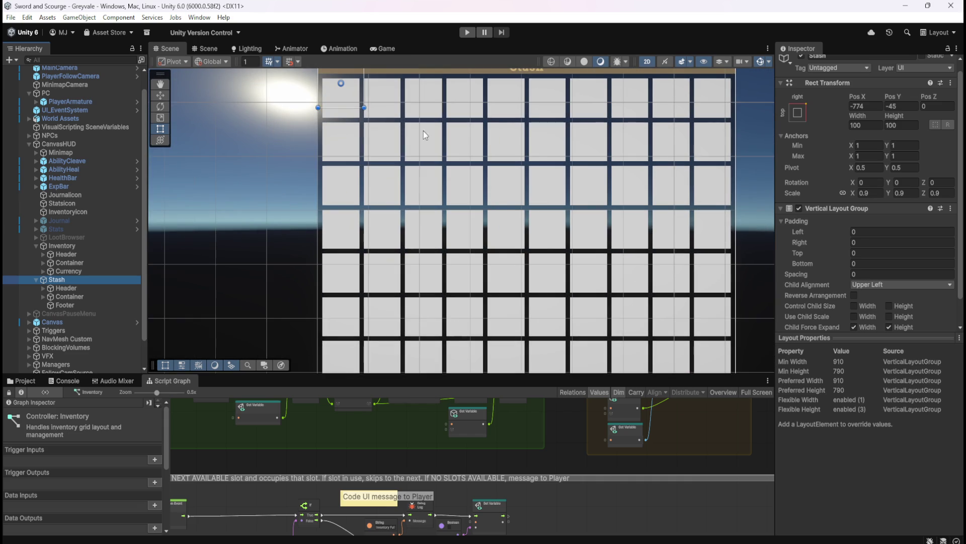
pyautogui.scroll(-4, 747, 184)
pyautogui.scroll(-4, 703, 192)
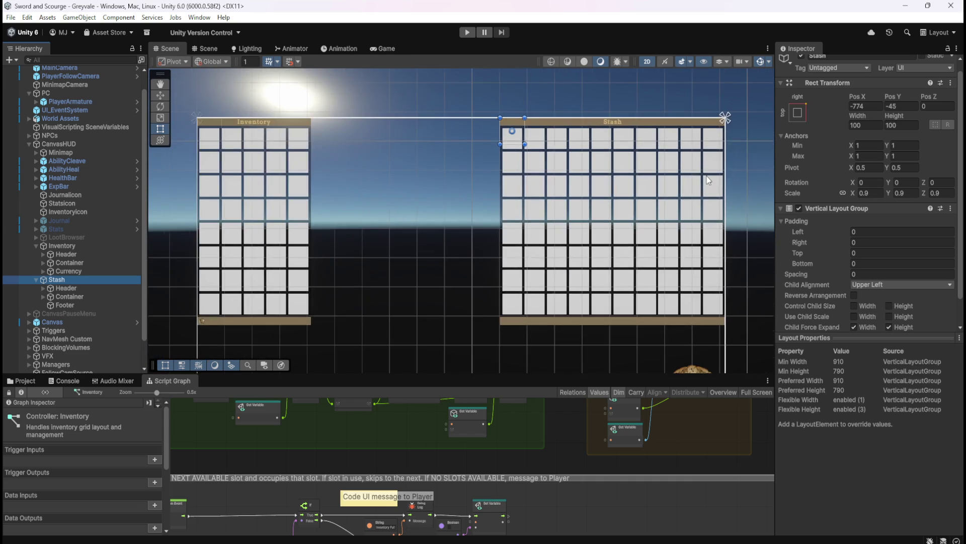
pyautogui.scroll(2, 546, 322)
pyautogui.scroll(-1, 477, 324)
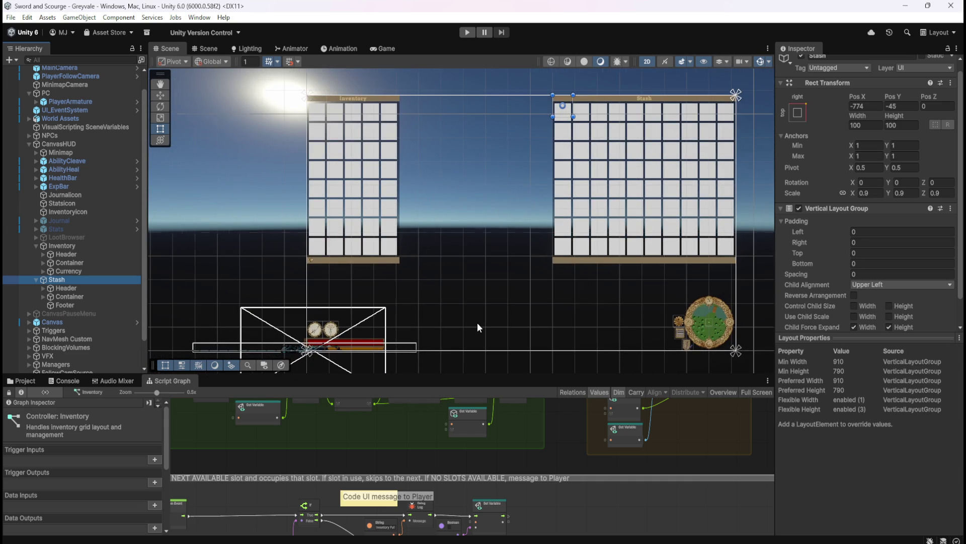
# Step: Select Inventory and scroll its Inspector to view Variables and the Controller: Inventory graph
pyautogui.click(89, 247)
pyautogui.scroll(-3, 800, 289)
pyautogui.scroll(-5, 798, 285)
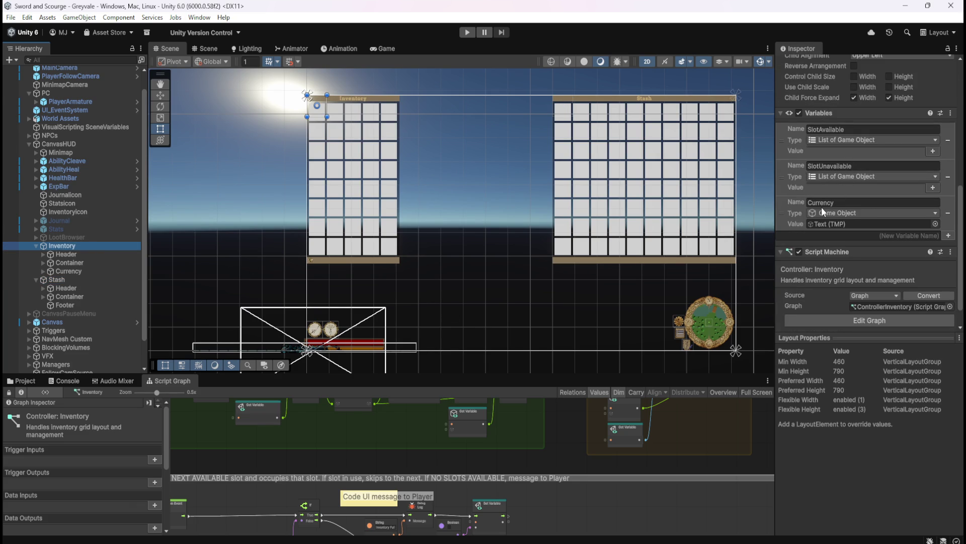
pyautogui.scroll(-1, 829, 287)
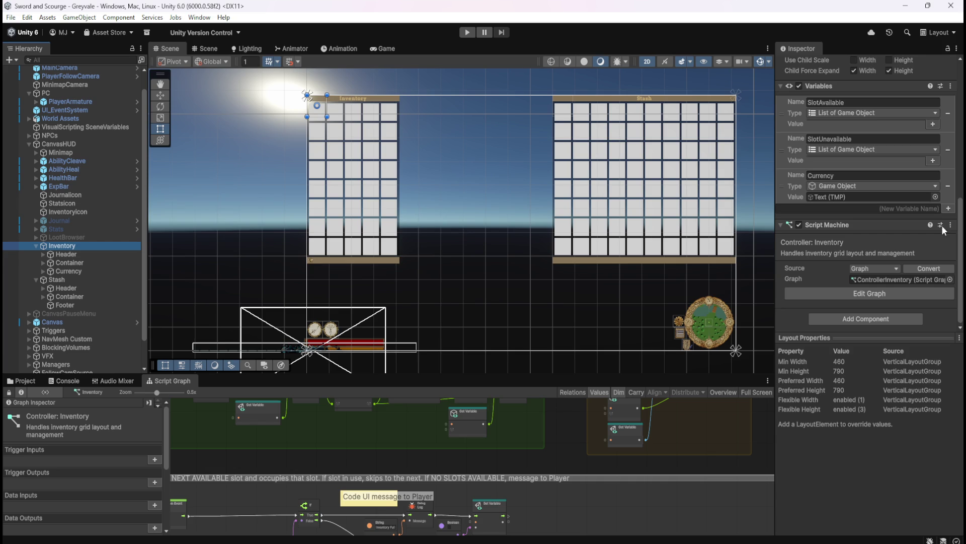
pyautogui.scroll(5, 825, 267)
pyautogui.scroll(5, 825, 271)
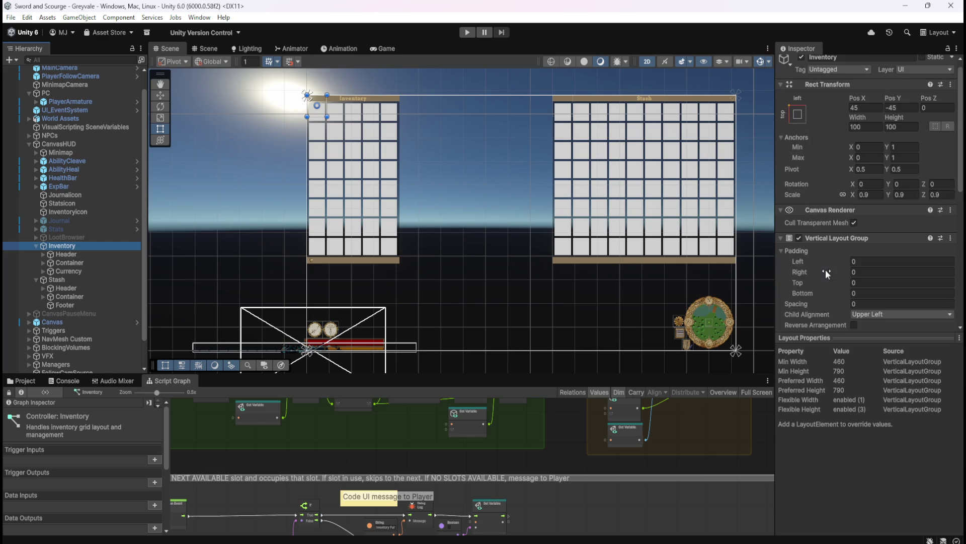
# Step: Review Inventory's layer list (0–8, UI checked) and close it unchanged
pyautogui.click(937, 78)
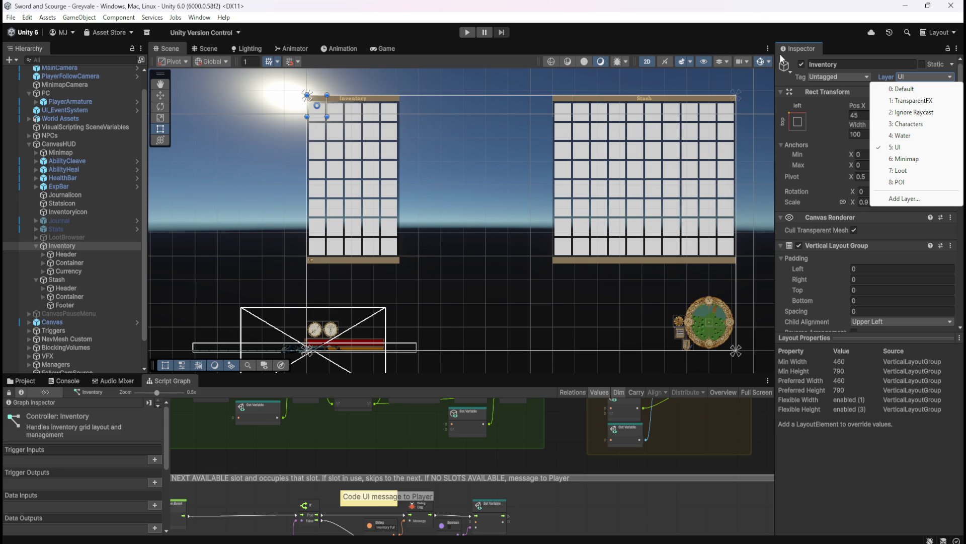
pyautogui.click(827, 9)
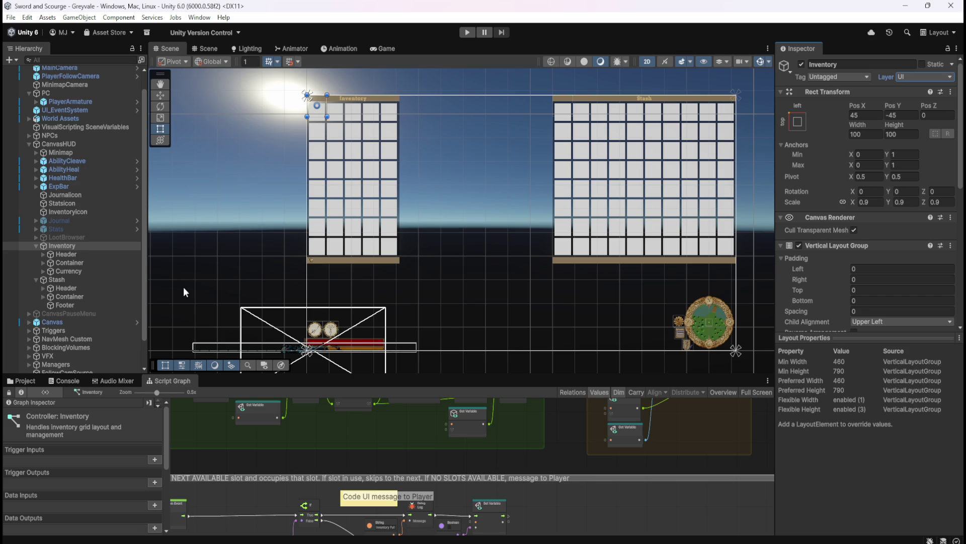
# Step: From Inventory's Layer dropdown, choose Add Layer..
pyautogui.click(917, 76)
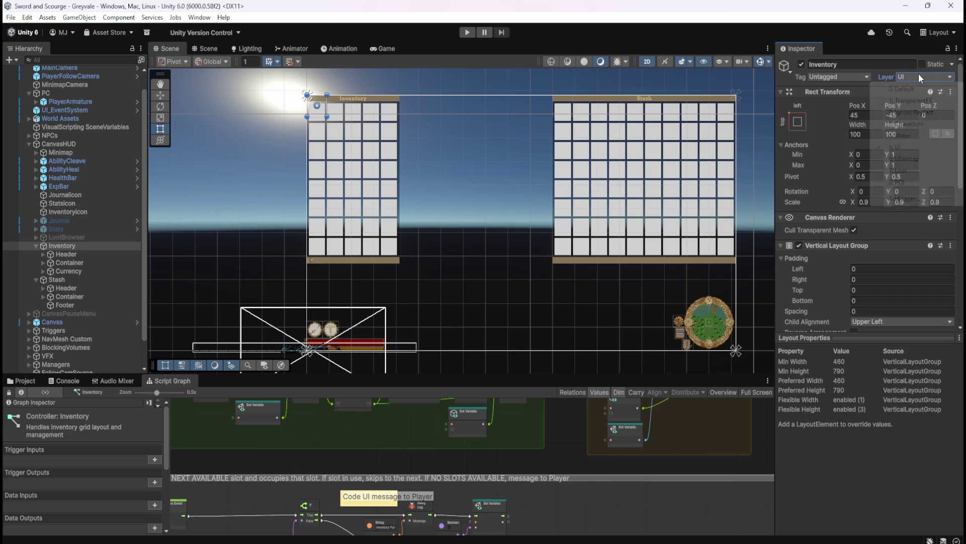
pyautogui.click(896, 197)
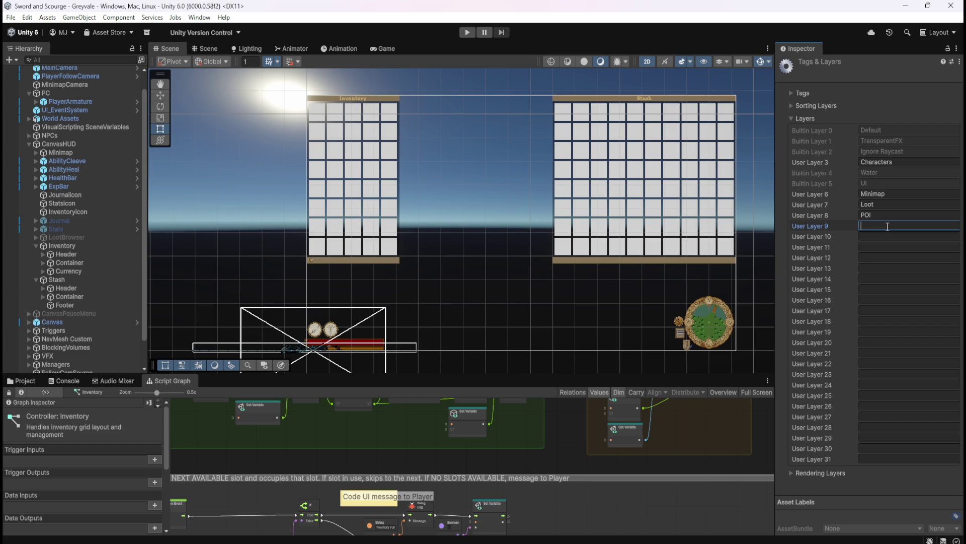
# Step: Name User Layer 9 'UI_hide' and reselect the Inventory object
pyautogui.write('HIDEU')
pyautogui.press('BackSpace')
pyautogui.press('BackSpace')
pyautogui.press('BackSpace')
pyautogui.write('UI-HIDE')
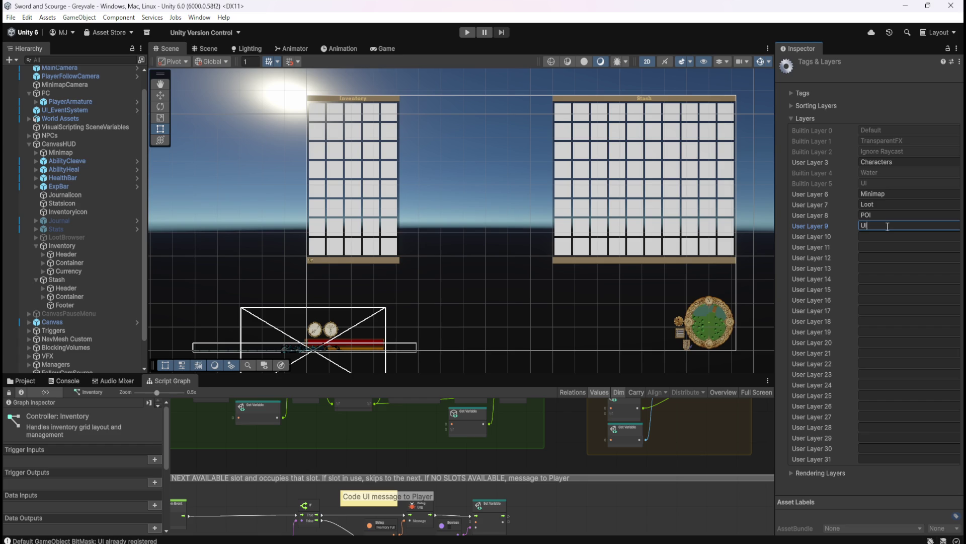
pyautogui.press('BackSpace')
pyautogui.press('BackSpace')
pyautogui.press('BackSpace')
pyautogui.press('BackSpace')
pyautogui.press('BackSpace')
pyautogui.write('_')
pyautogui.write('Hide')
pyautogui.doubleClick(871, 226)
pyautogui.write('hide')
pyautogui.press('BackSpace')
pyautogui.press('BackSpace')
pyautogui.press('BackSpace')
pyautogui.write('_Hide')
pyautogui.press('BackSpace')
pyautogui.press('BackSpace')
pyautogui.press('BackSpace')
pyautogui.write('hide')
pyautogui.press('BackSpace')
pyautogui.press('BackSpace')
pyautogui.press('BackSpace')
pyautogui.write('ide')
pyautogui.press('BackSpace')
pyautogui.press('BackSpace')
pyautogui.press('BackSpace')
pyautogui.write('hide')
pyautogui.press('Return')
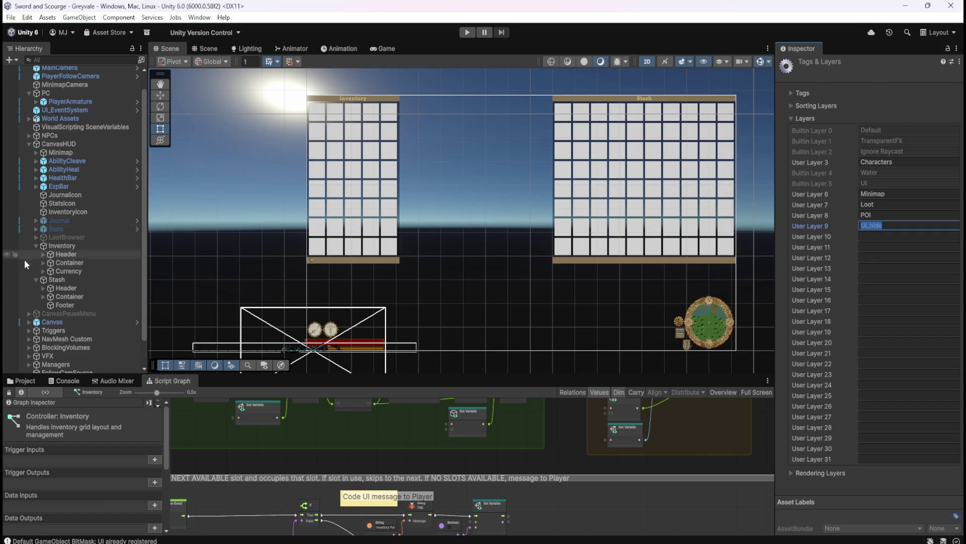
pyautogui.click(80, 246)
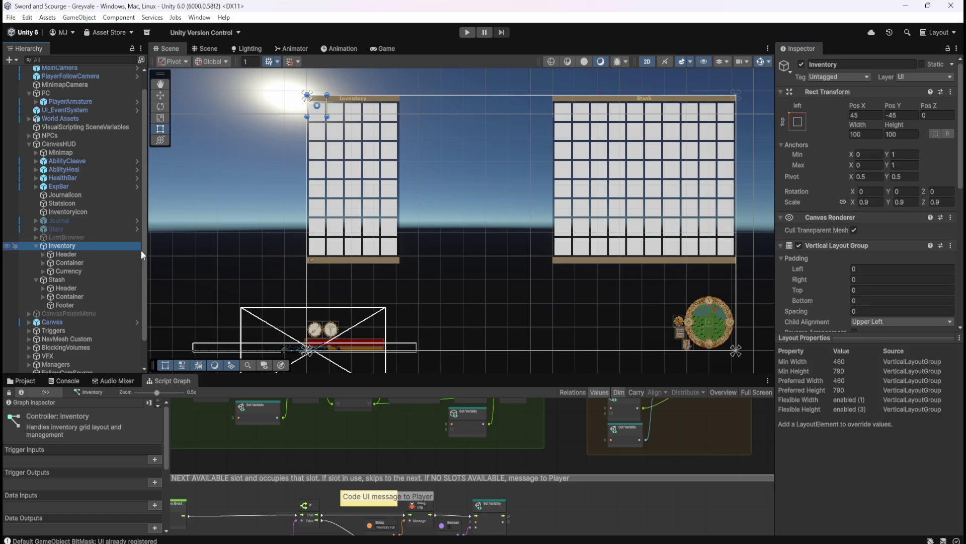
pyautogui.click(932, 77)
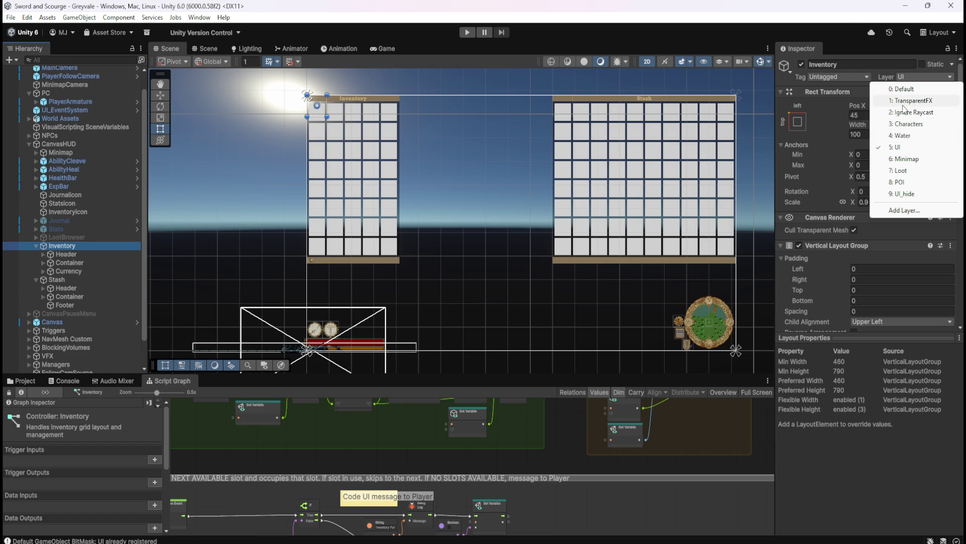
pyautogui.press('Escape')
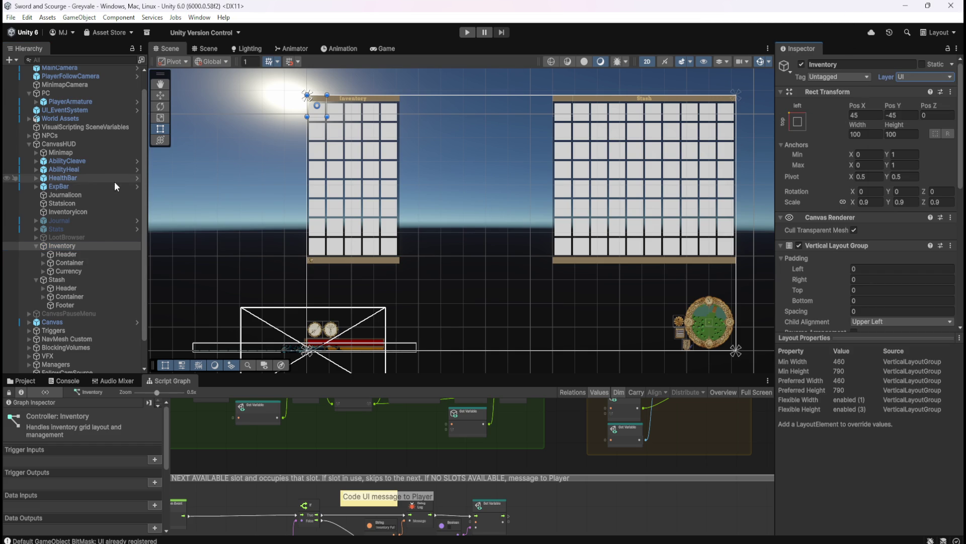
pyautogui.scroll(2, 48, 118)
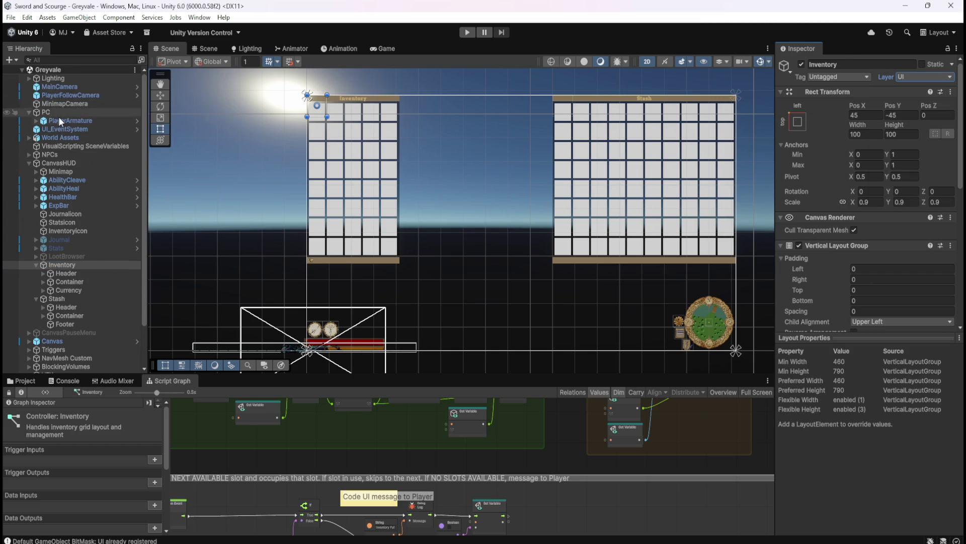
pyautogui.click(75, 88)
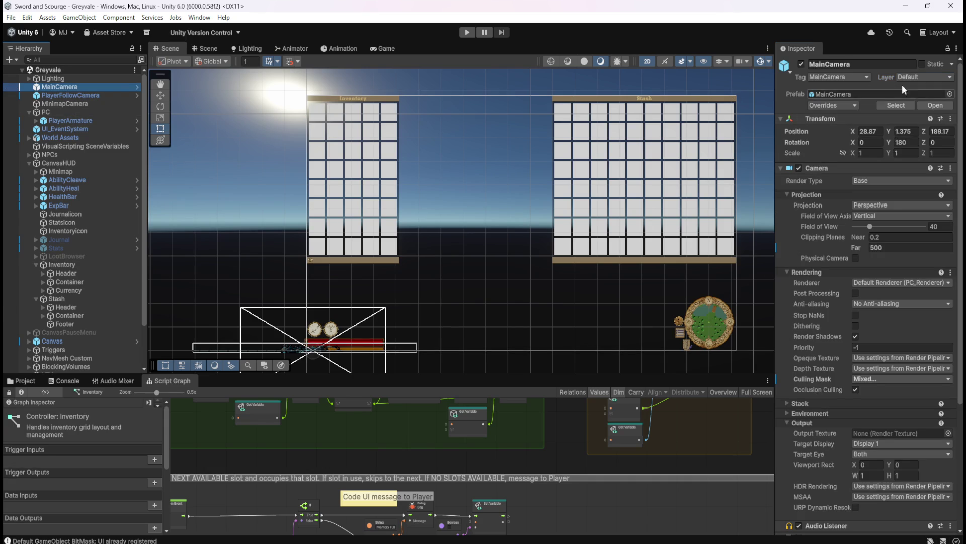
# Step: Check the MainCamera Culling Mask layers, then select PlayerArmature to show its Player Character graph
pyautogui.click(873, 379)
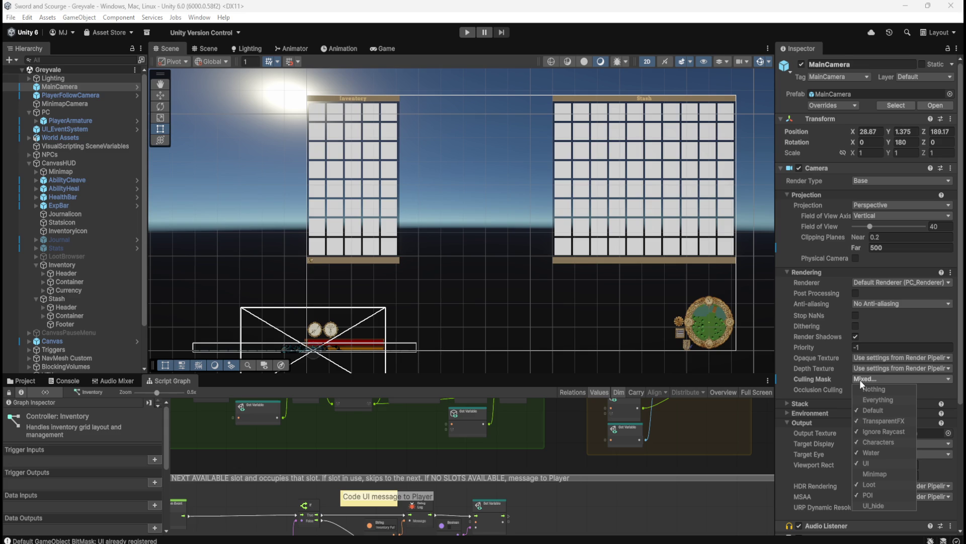
pyautogui.click(860, 382)
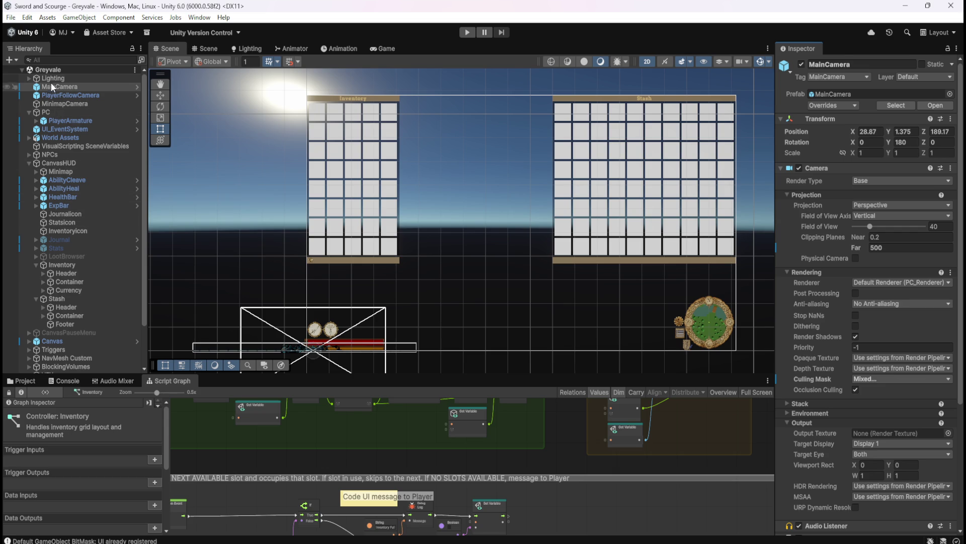
pyautogui.click(48, 121)
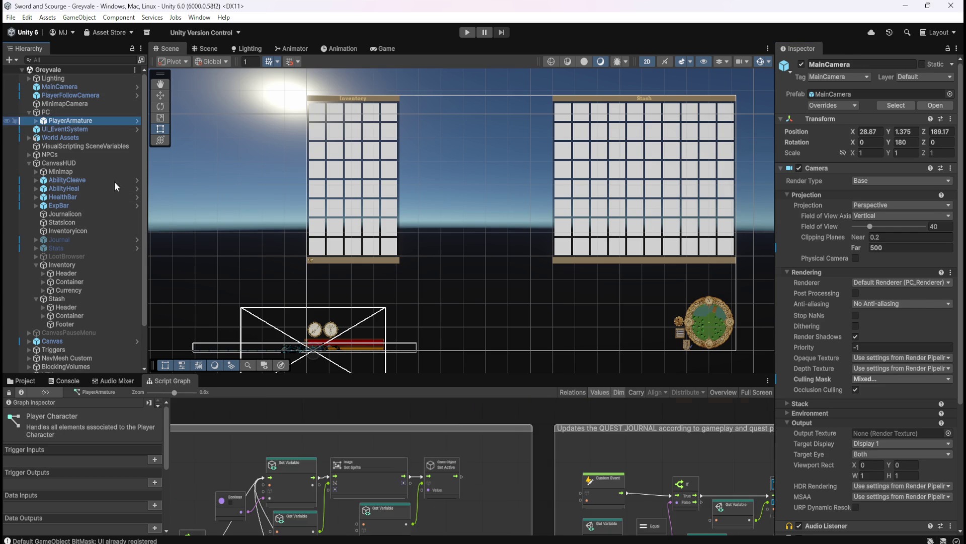
# Step: Maximize the Script Graph and centre the Toggles Journal ON/OFF nodes
pyautogui.hotkey('shift', 'space')
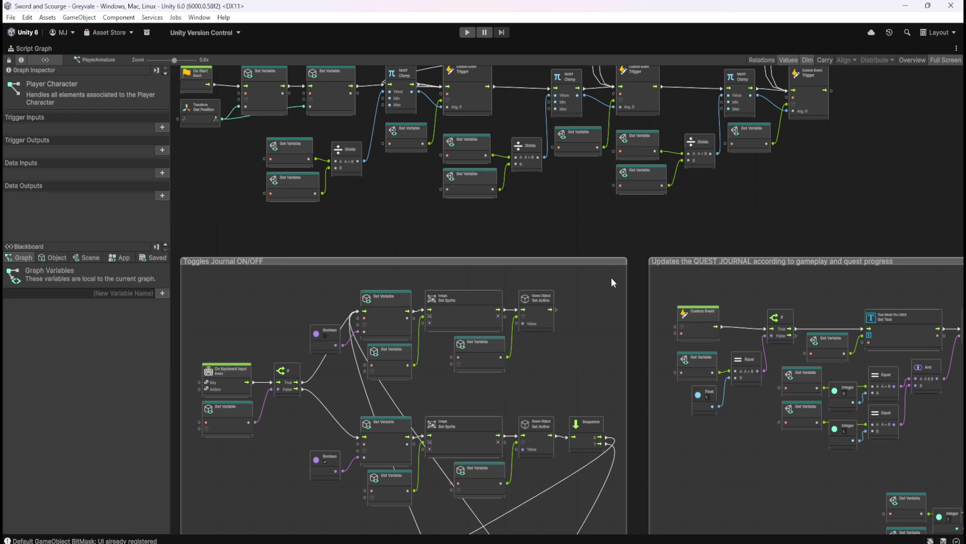
pyautogui.scroll(-5, 597, 292)
pyautogui.scroll(6, 603, 304)
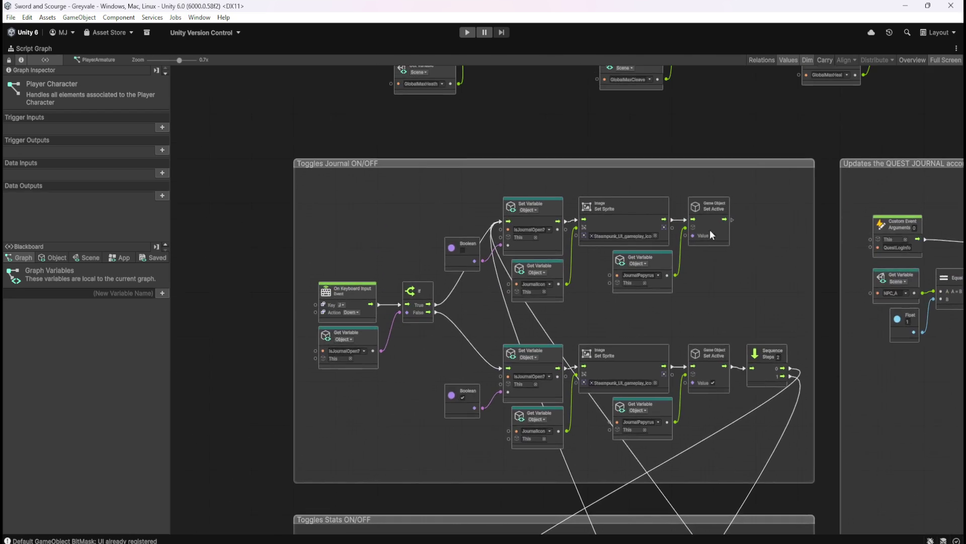
pyautogui.scroll(3, 684, 192)
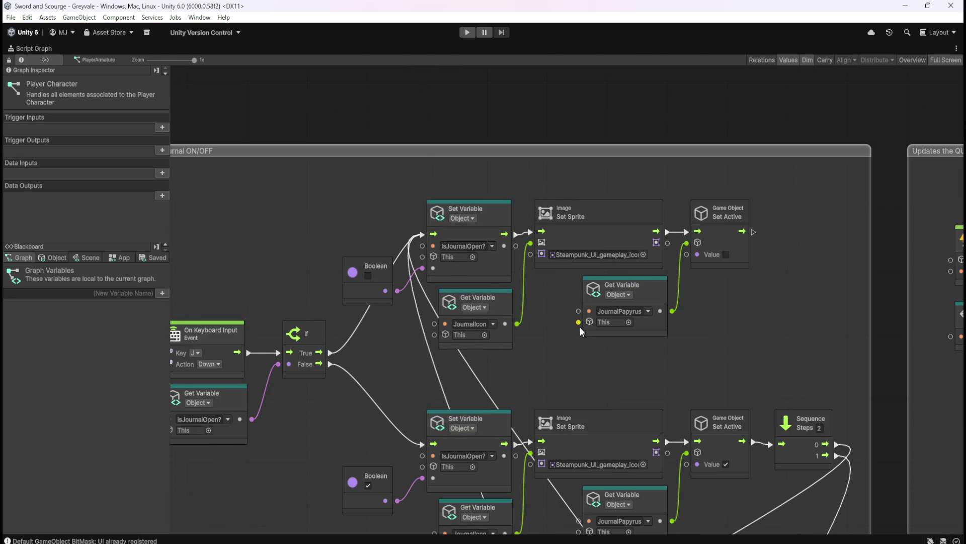
pyautogui.scroll(-10, 769, 222)
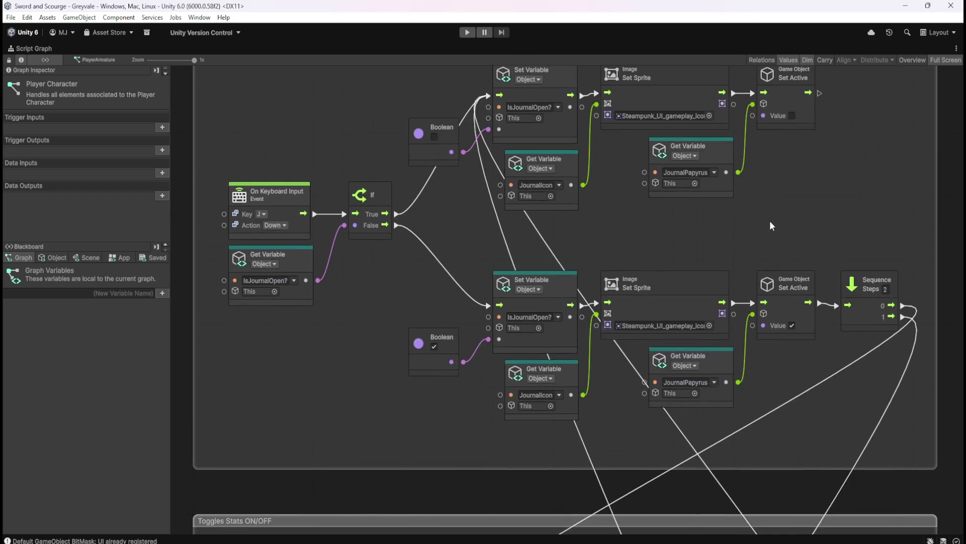
pyautogui.scroll(12, 743, 161)
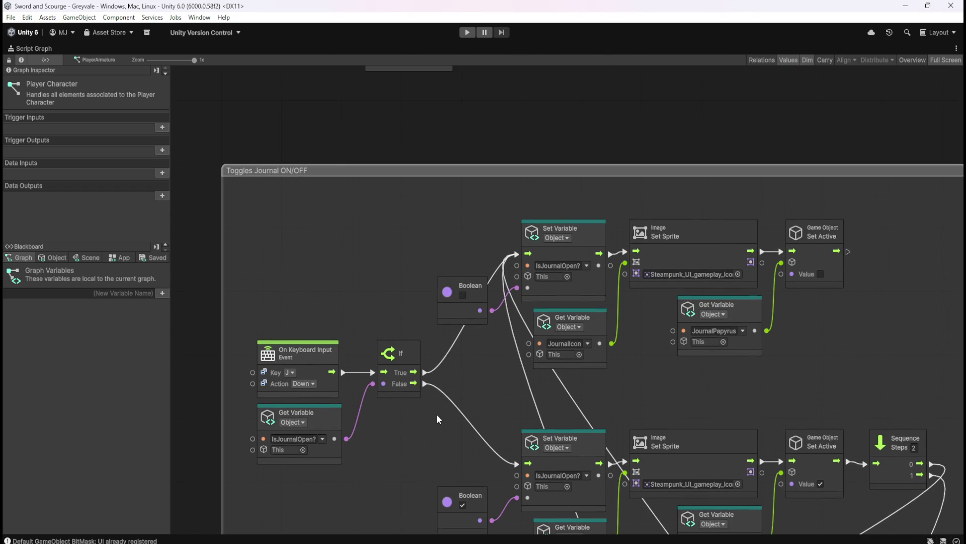
pyautogui.moveTo(436, 414)
pyautogui.mouseDown()
pyautogui.moveTo(434, 243)
pyautogui.moveTo(431, 322)
pyautogui.mouseUp()
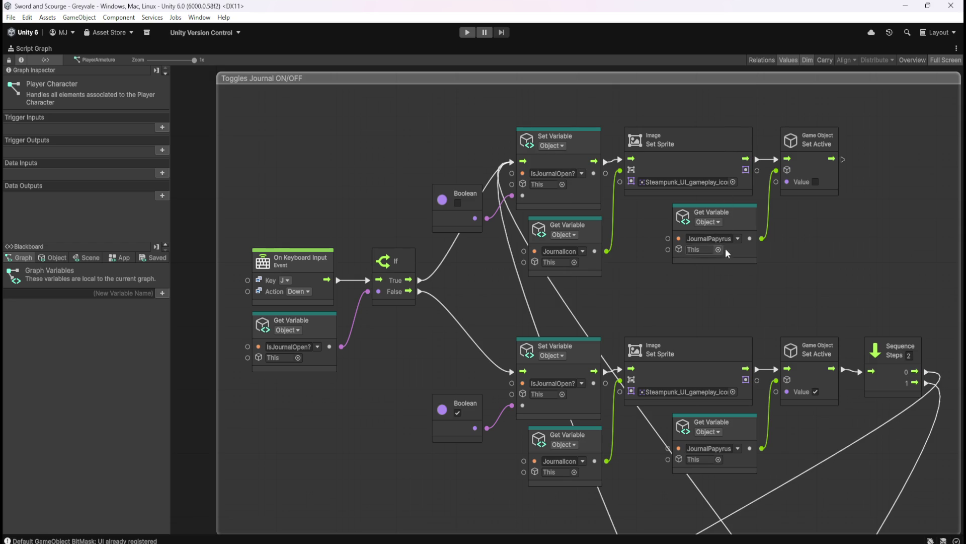
pyautogui.hotkey('shift', 'space')
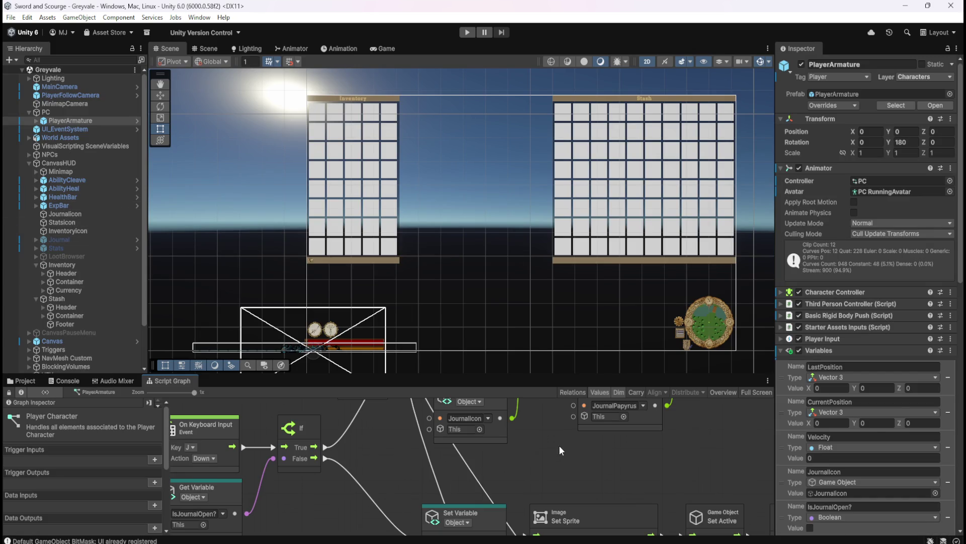
pyautogui.hotkey('shift', 'space')
# Step: Show the Blackboard's Object variables and scroll to JournalIcon and JournalPapyrus
pyautogui.click(51, 257)
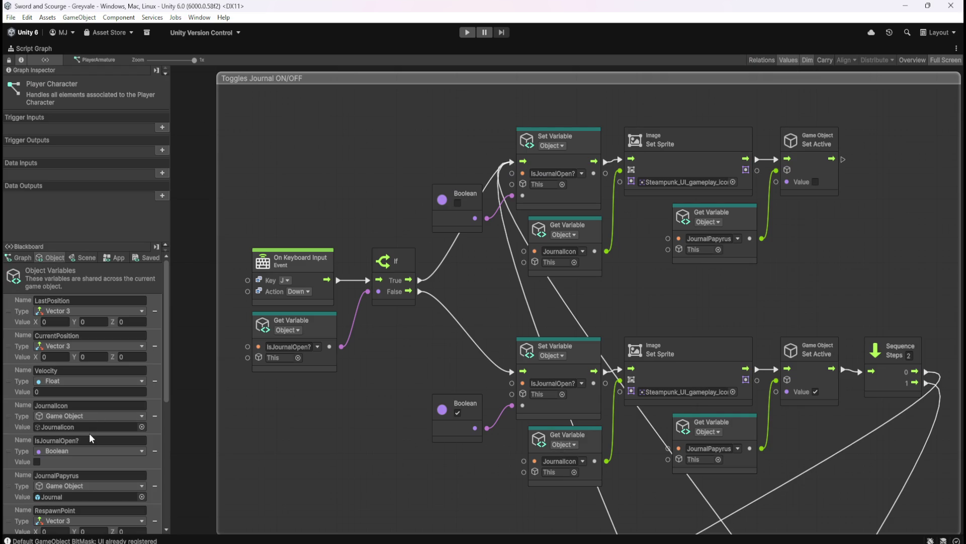
pyautogui.scroll(-3, 71, 453)
pyautogui.scroll(-2, 70, 448)
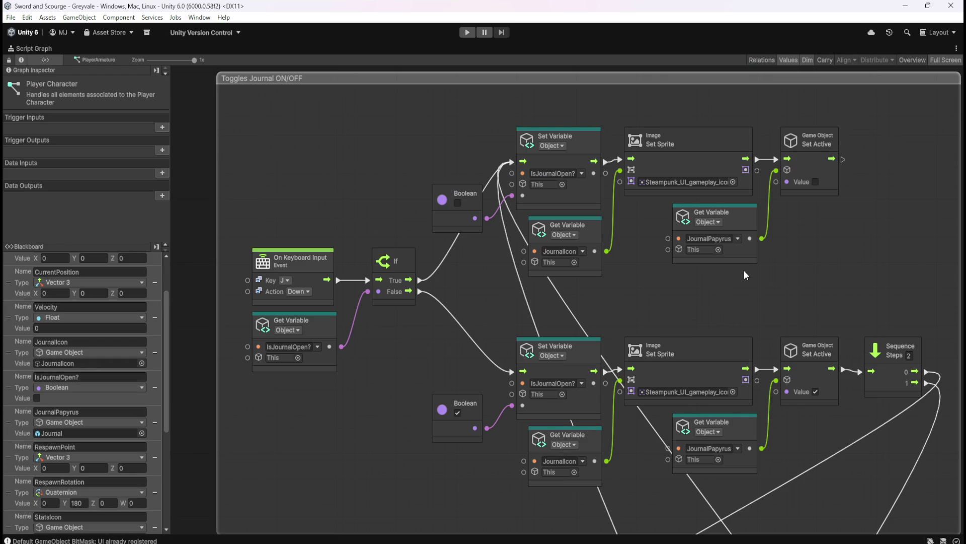
pyautogui.hscroll(3, 713, 275)
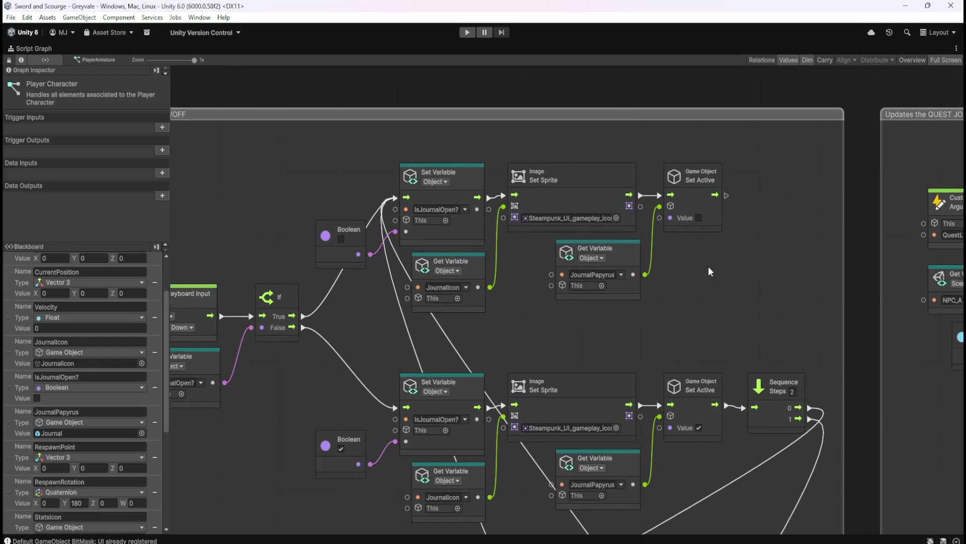
pyautogui.hscroll(2, 714, 267)
pyautogui.rightClick(668, 269)
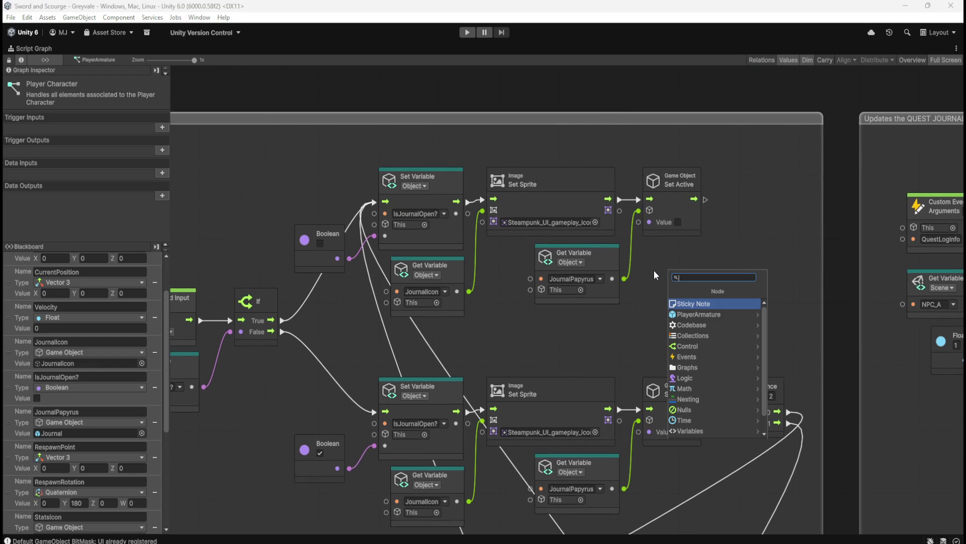
# Step: Search 'gameob' and add a Game Object Set Layer node to the graph
pyautogui.click(655, 270)
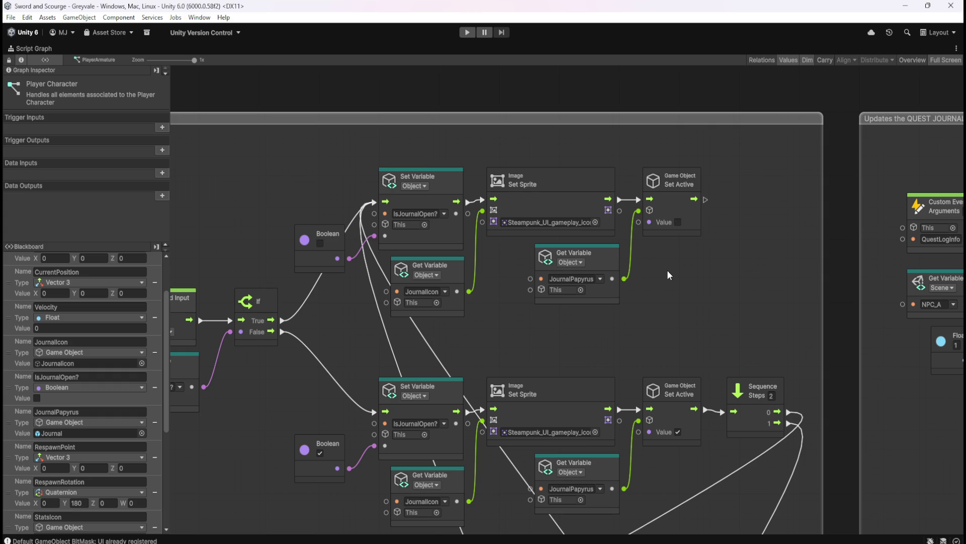
pyautogui.rightClick(656, 279)
pyautogui.write('gameob')
pyautogui.press('Return')
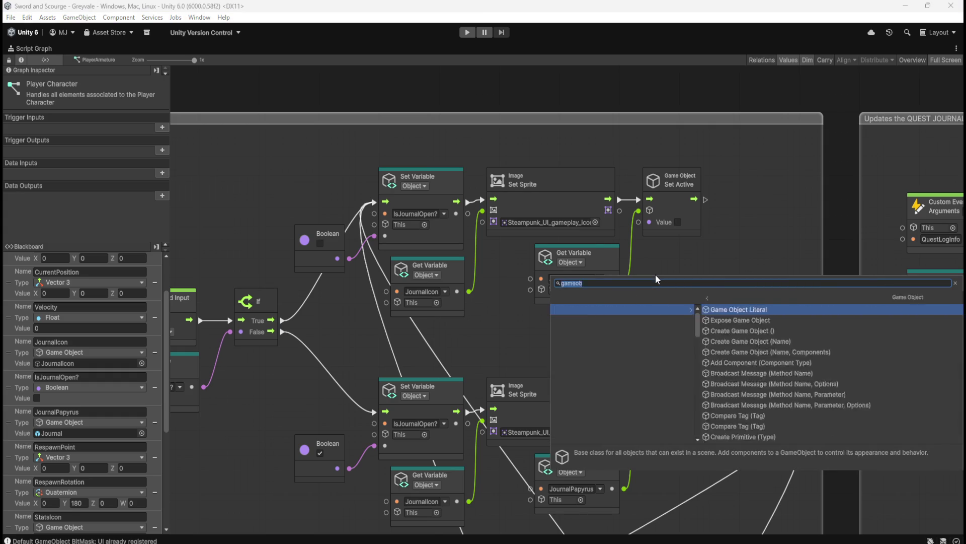
pyautogui.scroll(-3, 693, 344)
pyautogui.scroll(-15, 693, 343)
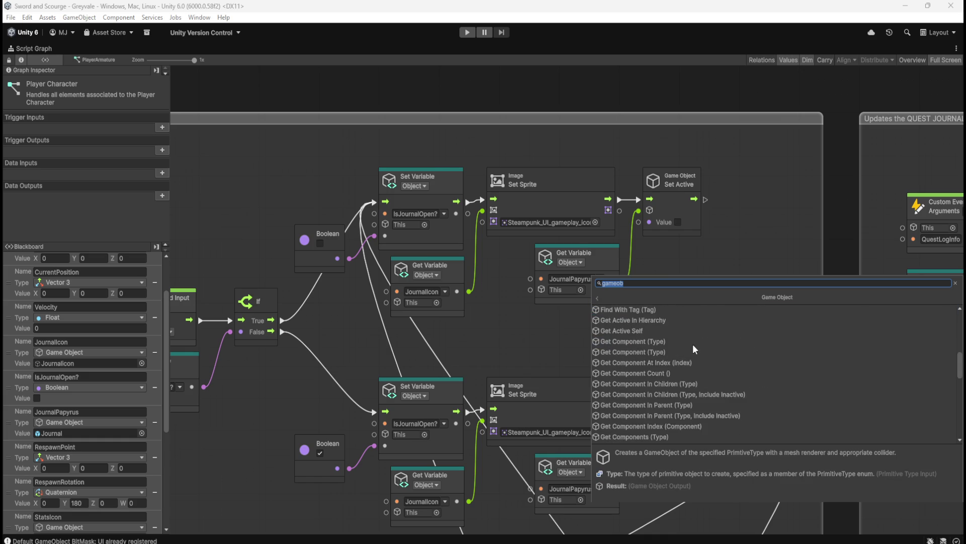
pyautogui.scroll(-1, 693, 342)
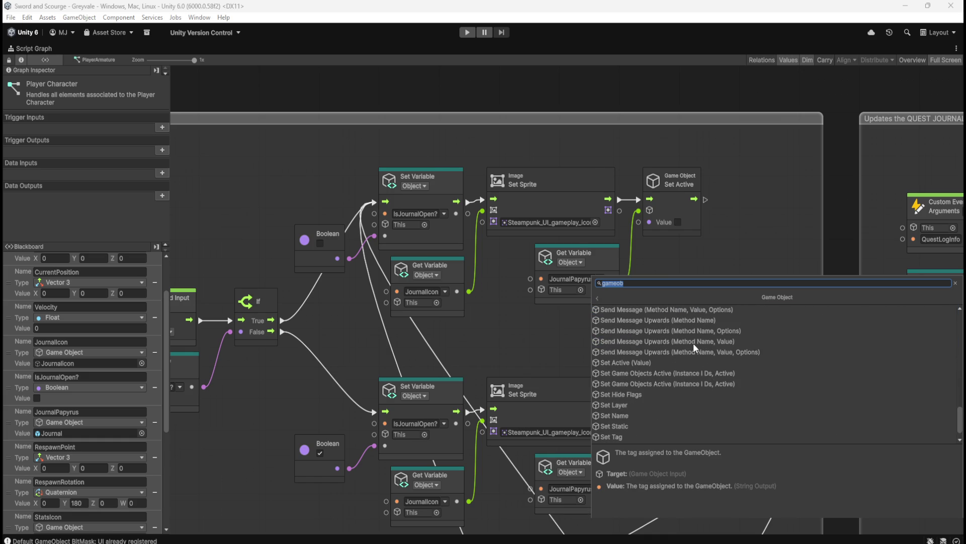
pyautogui.click(615, 406)
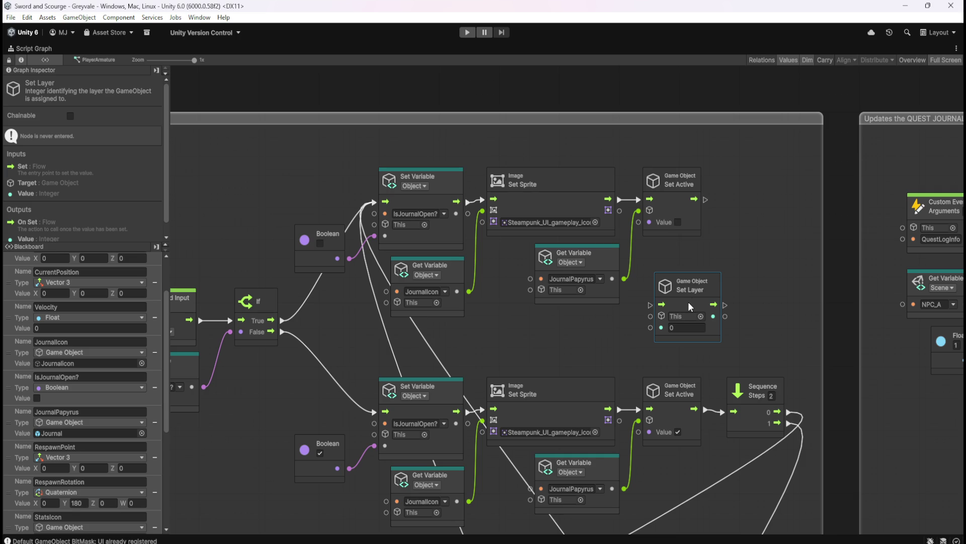
# Step: Place the Set Layer node beside Set Active in the Toggles Journal ON/OFF group
pyautogui.scroll(-1, 731, 254)
pyautogui.moveTo(704, 281)
pyautogui.mouseDown()
pyautogui.moveTo(740, 253)
pyautogui.moveTo(722, 252)
pyautogui.mouseUp()
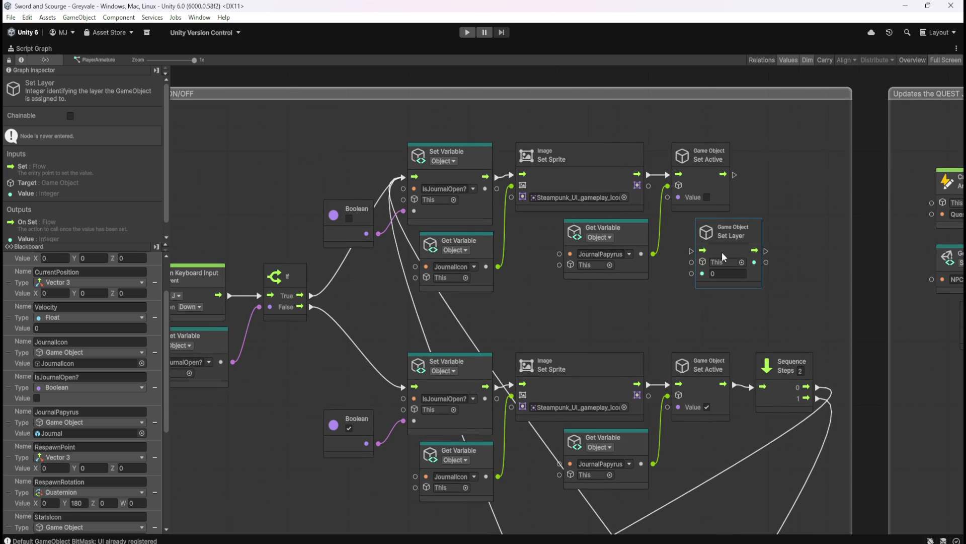
pyautogui.click(792, 196)
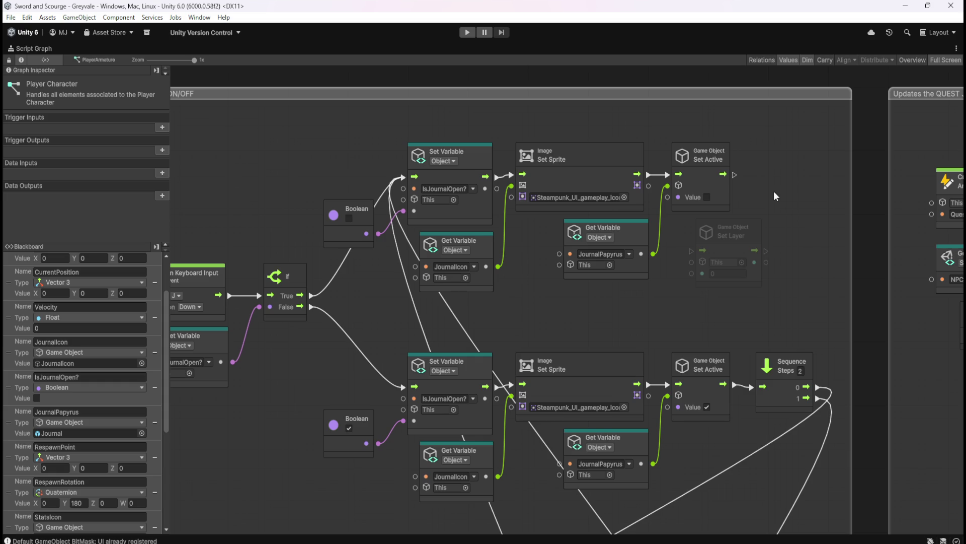
pyautogui.scroll(-4, 779, 195)
pyautogui.scroll(3, 790, 189)
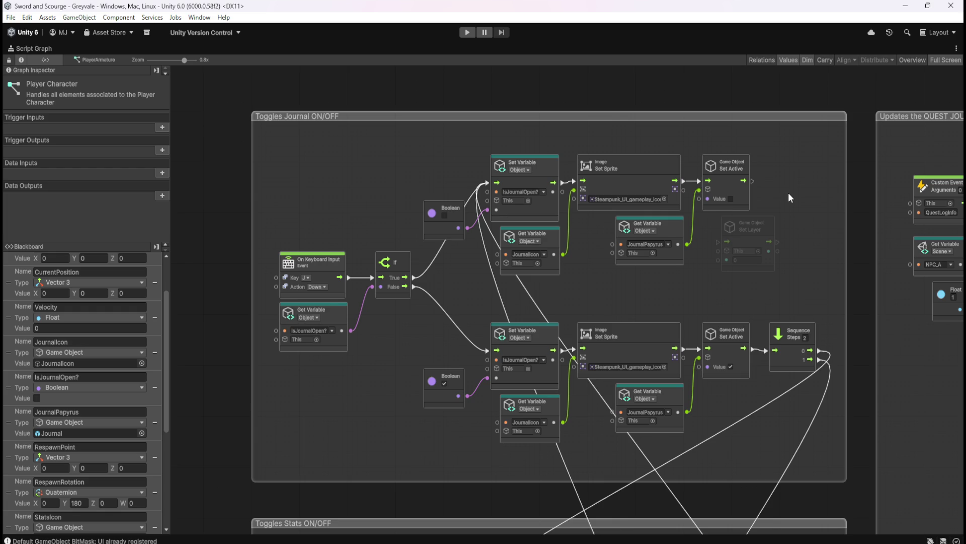
pyautogui.moveTo(769, 231); pyautogui.dragTo(747, 231)
pyautogui.click(771, 218)
pyautogui.moveTo(786, 267); pyautogui.dragTo(800, 116)
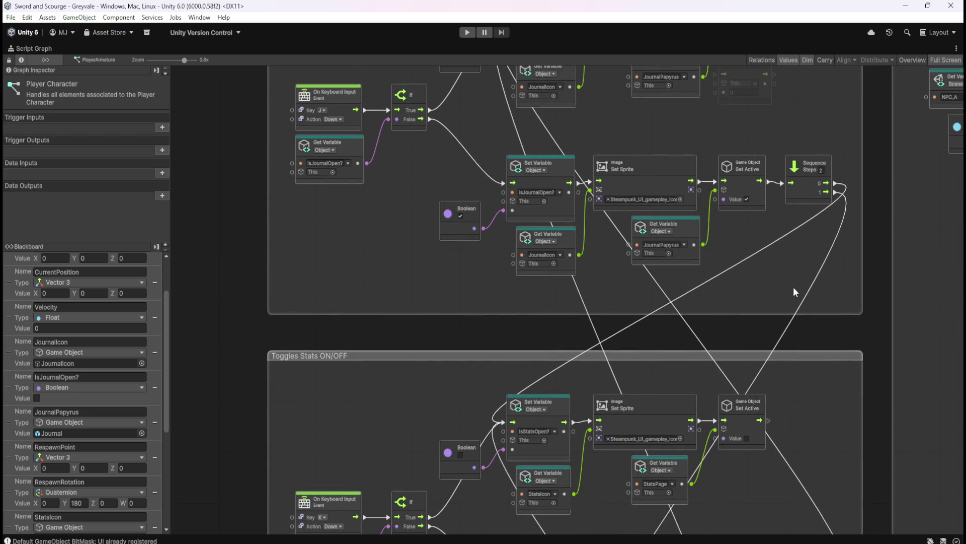
pyautogui.moveTo(762, 263); pyautogui.dragTo(768, 353)
pyautogui.moveTo(802, 167); pyautogui.dragTo(789, 262)
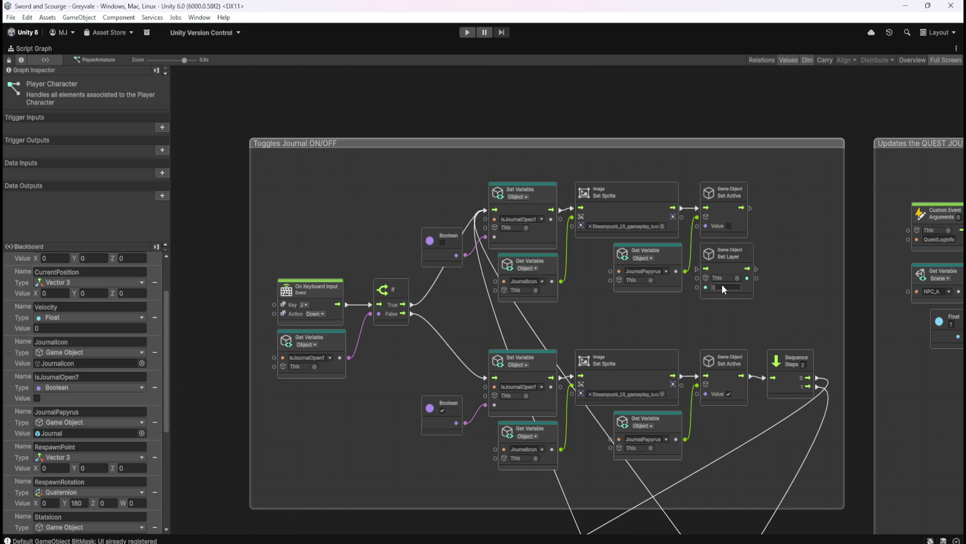
pyautogui.hotkey('shift', 'space')
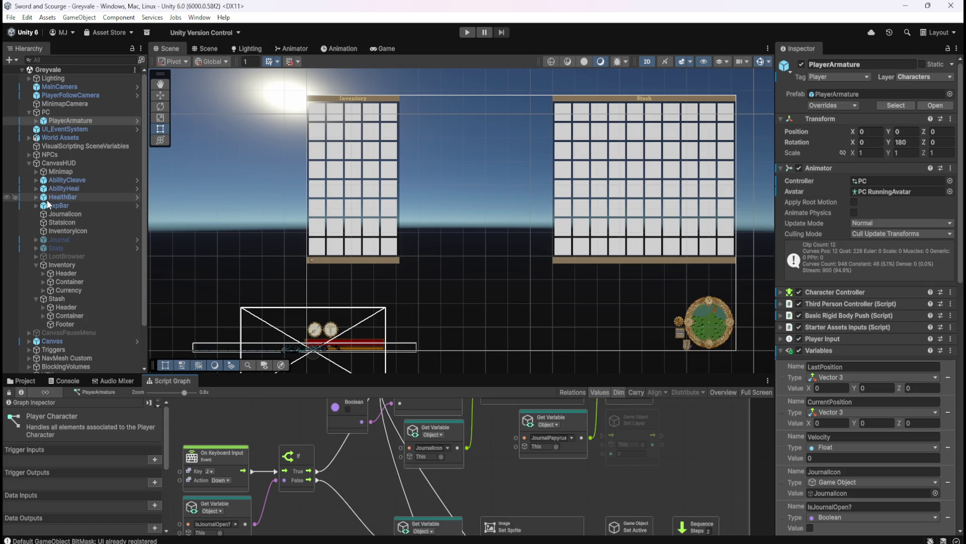
pyautogui.click(931, 76)
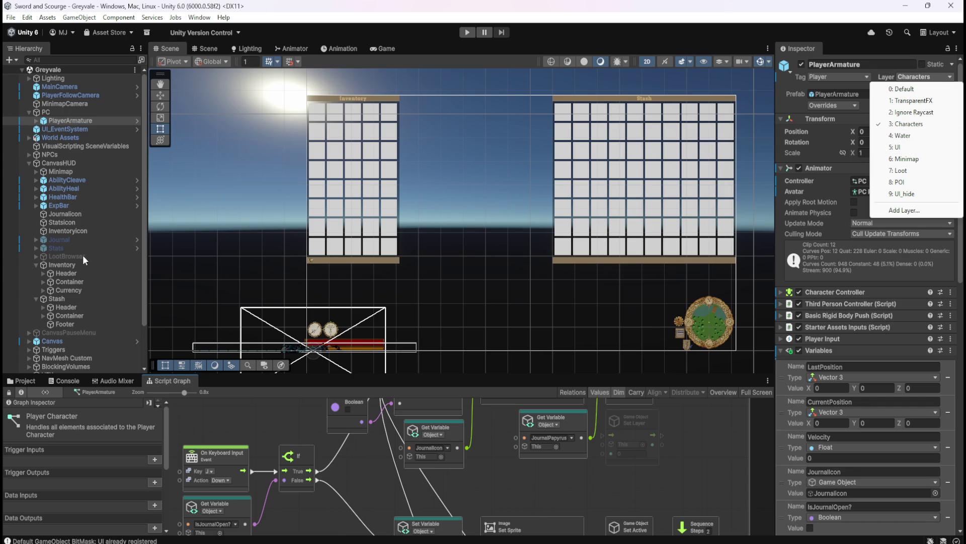
pyautogui.click(63, 264)
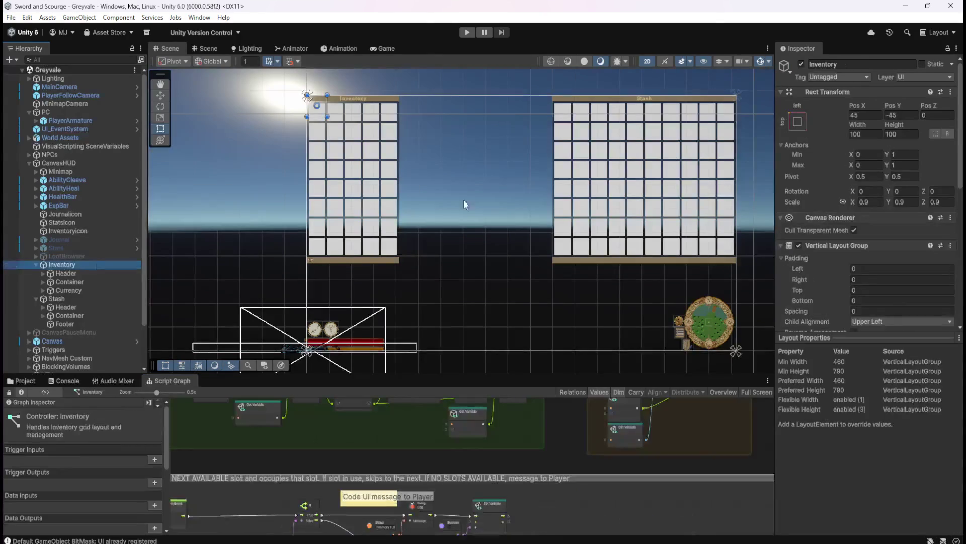
pyautogui.click(907, 77)
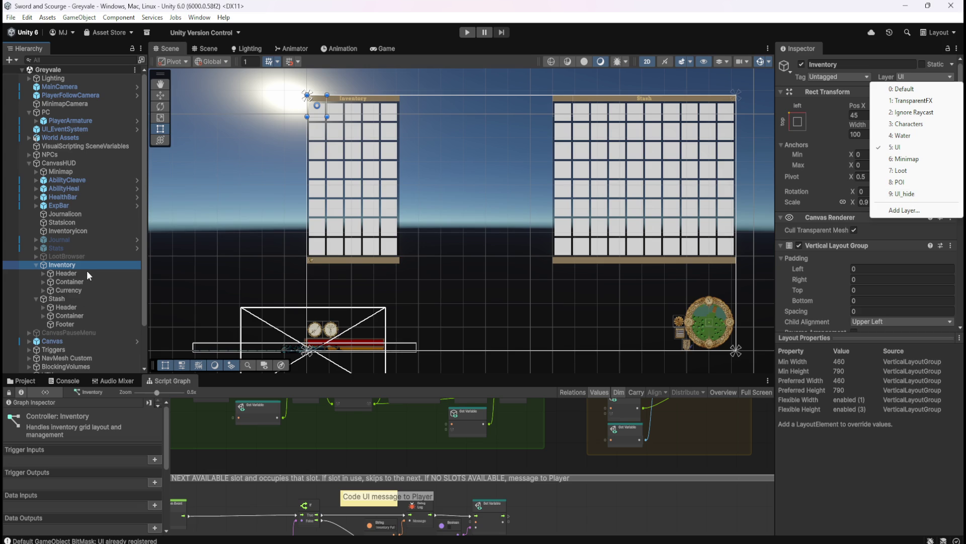
pyautogui.click(68, 298)
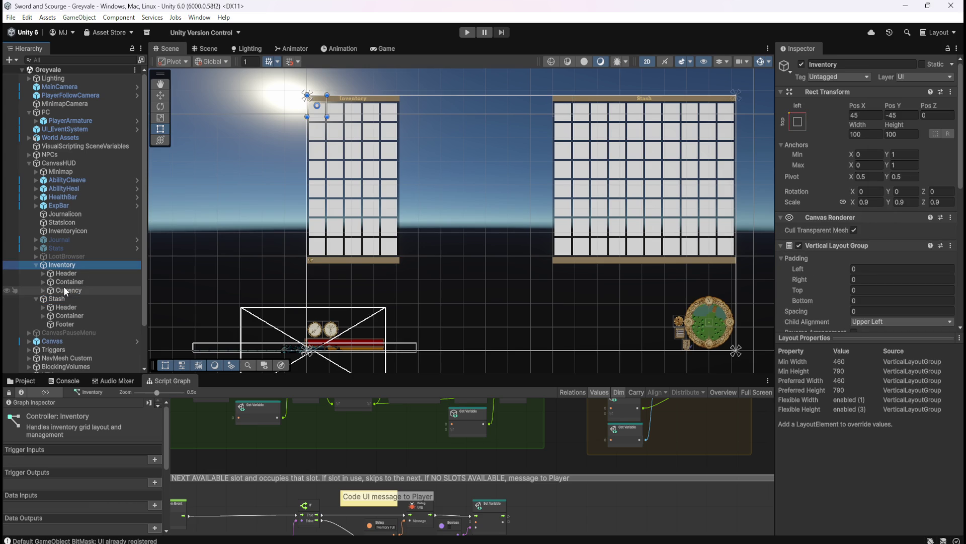
pyautogui.click(61, 297)
pyautogui.click(911, 76)
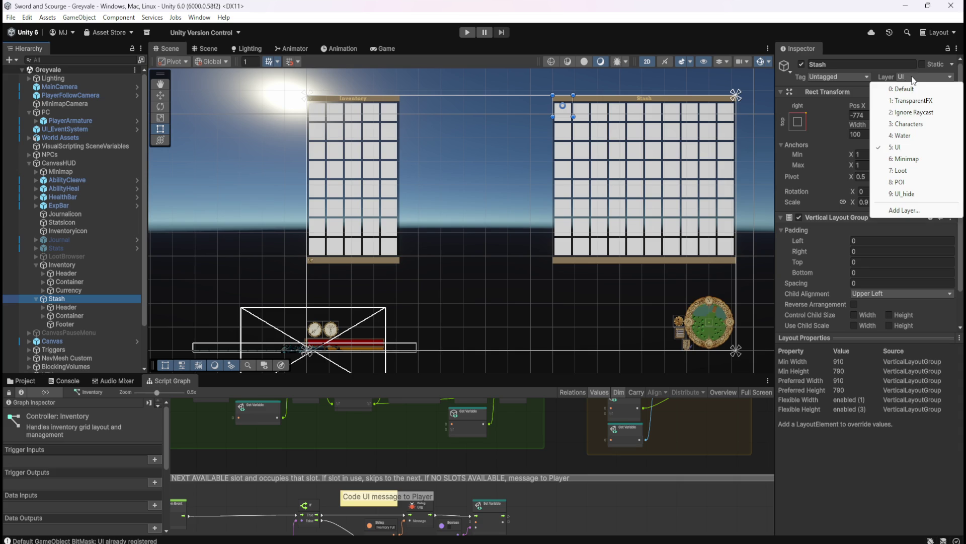
pyautogui.click(69, 121)
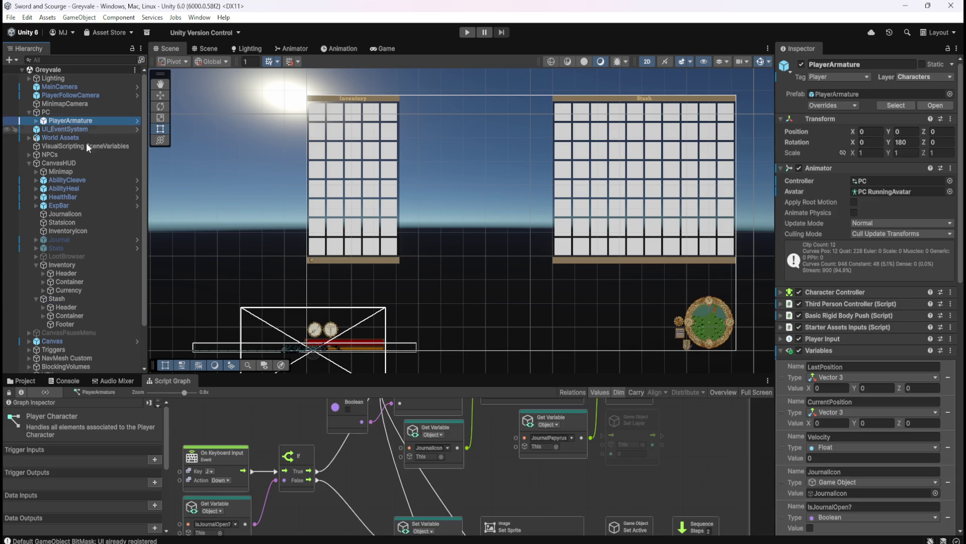
# Step: Maximize the graph, centre the Toggles Journal ON/OFF group, and dismiss a 'gameobj' node search
pyautogui.hotkey('shift', 'space')
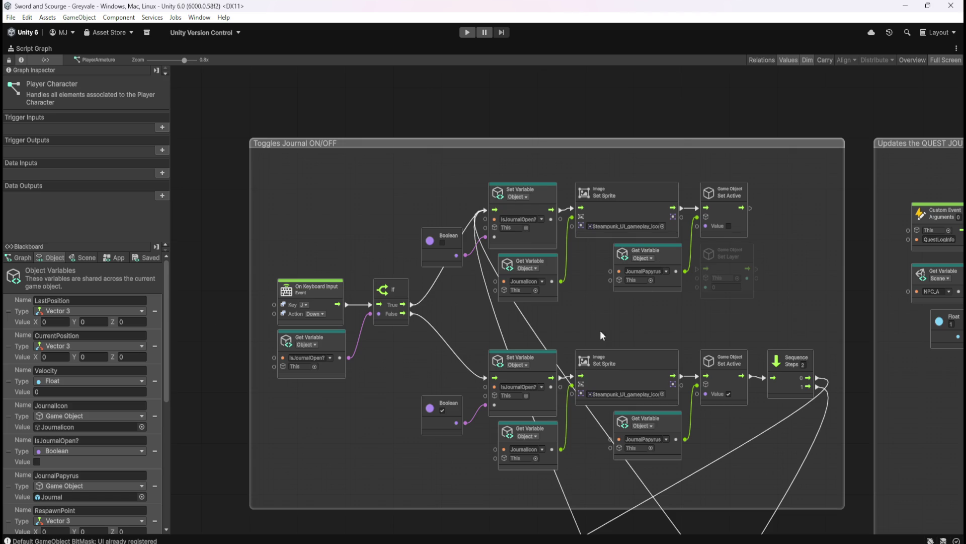
pyautogui.scroll(-5, 617, 321)
pyautogui.moveTo(380, 260)
pyautogui.mouseDown()
pyautogui.moveTo(376, 171)
pyautogui.moveTo(381, 268)
pyautogui.moveTo(331, 429)
pyautogui.mouseUp()
pyautogui.scroll(4, 546, 207)
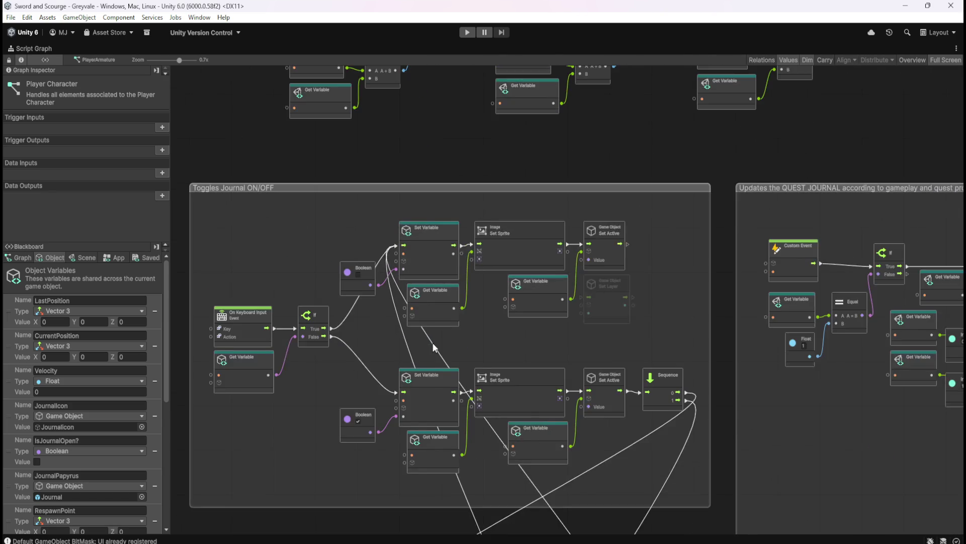
pyautogui.scroll(3, 416, 364)
pyautogui.moveTo(554, 332)
pyautogui.mouseDown()
pyautogui.moveTo(614, 295)
pyautogui.moveTo(618, 319)
pyautogui.moveTo(533, 325)
pyautogui.mouseUp()
pyautogui.rightClick(724, 276)
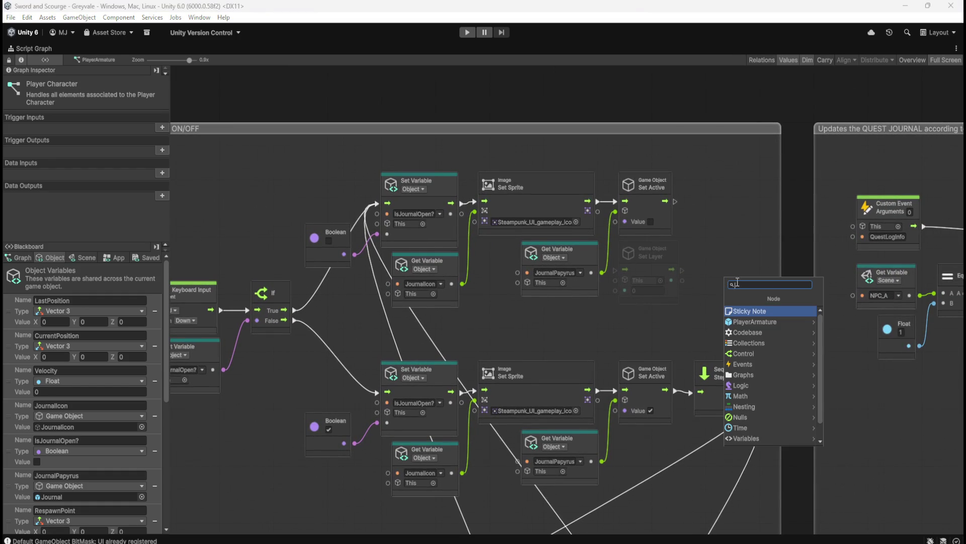
pyautogui.write('gameobj')
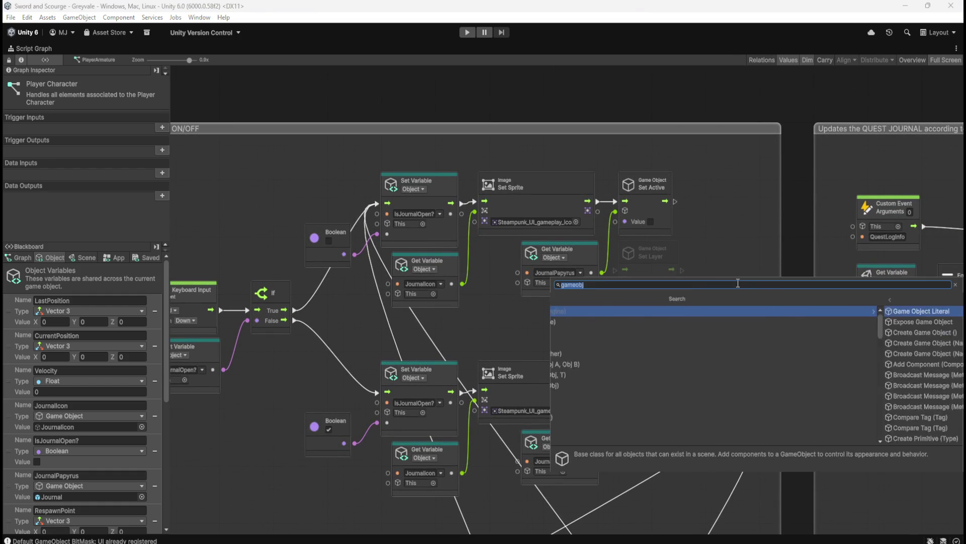
pyautogui.scroll(-5, 737, 345)
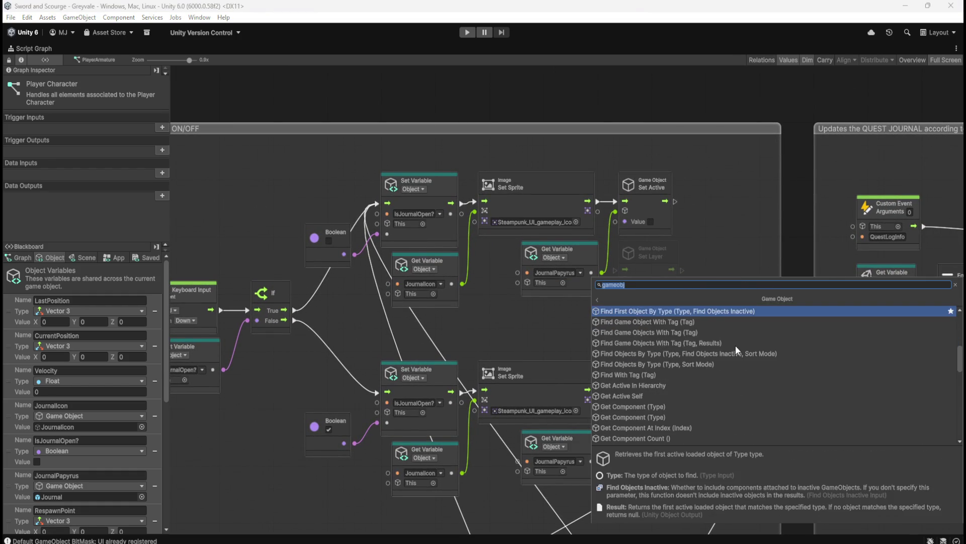
pyautogui.scroll(-6, 730, 350)
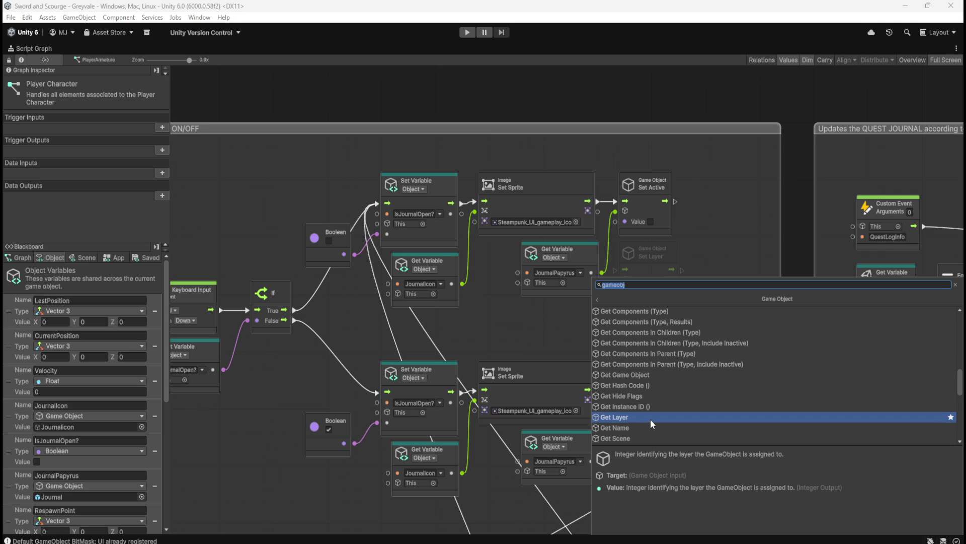
pyautogui.press('Escape')
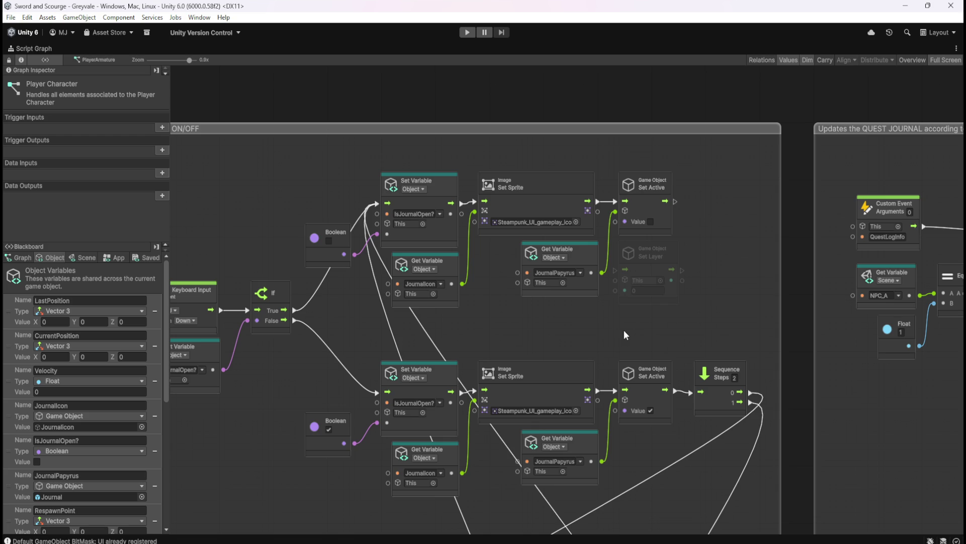
# Step: Duplicate the Set Layer node below the lower Set Active node and set its value to 5
pyautogui.moveTo(654, 331)
pyautogui.mouseDown()
pyautogui.moveTo(690, 188)
pyautogui.moveTo(706, 274)
pyautogui.mouseUp()
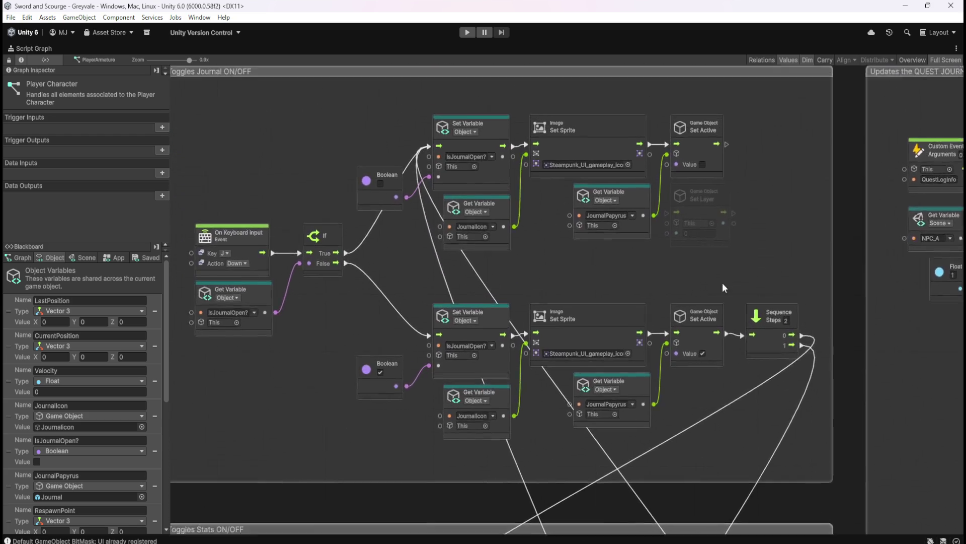
pyautogui.click(743, 225)
pyautogui.hotkey('ctrl', 'd')
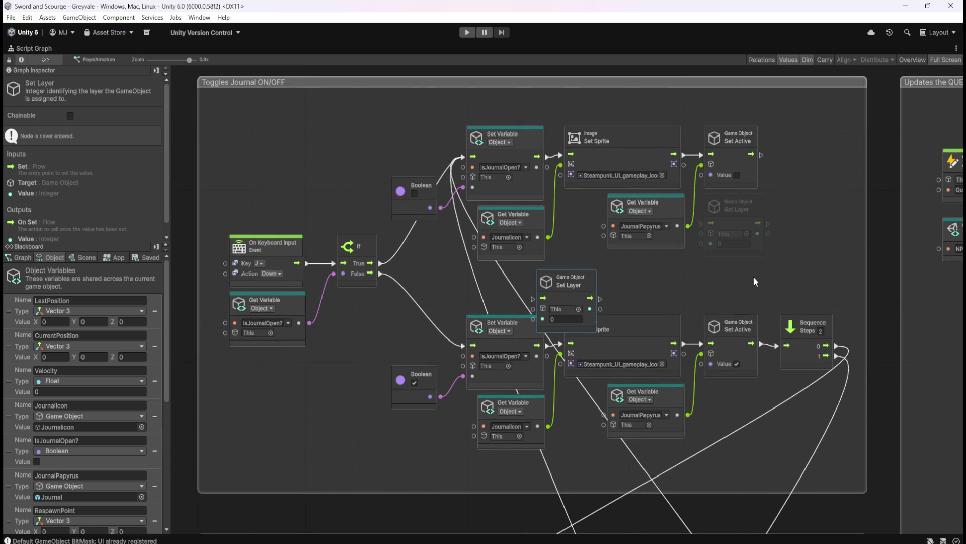
pyautogui.moveTo(590, 286); pyautogui.dragTo(740, 409)
pyautogui.click(781, 271)
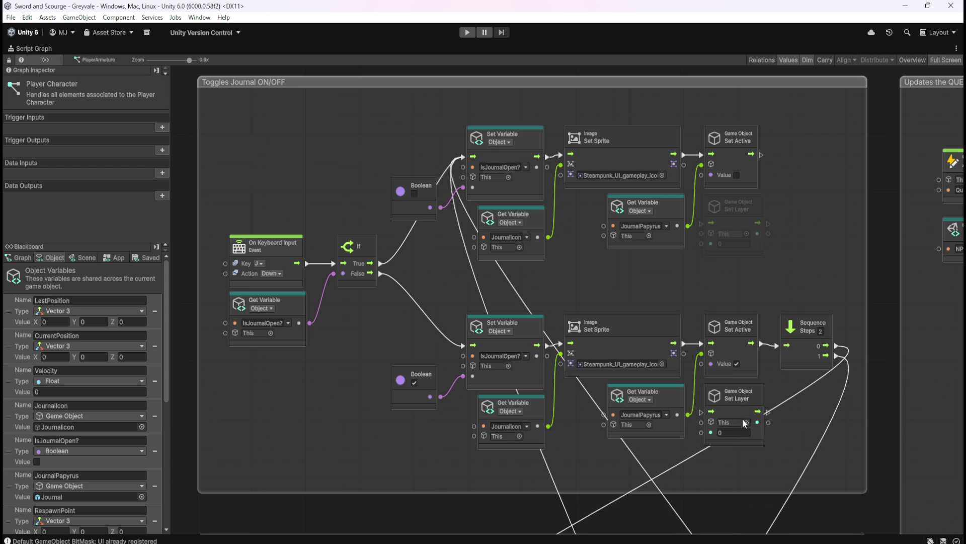
pyautogui.write('5')
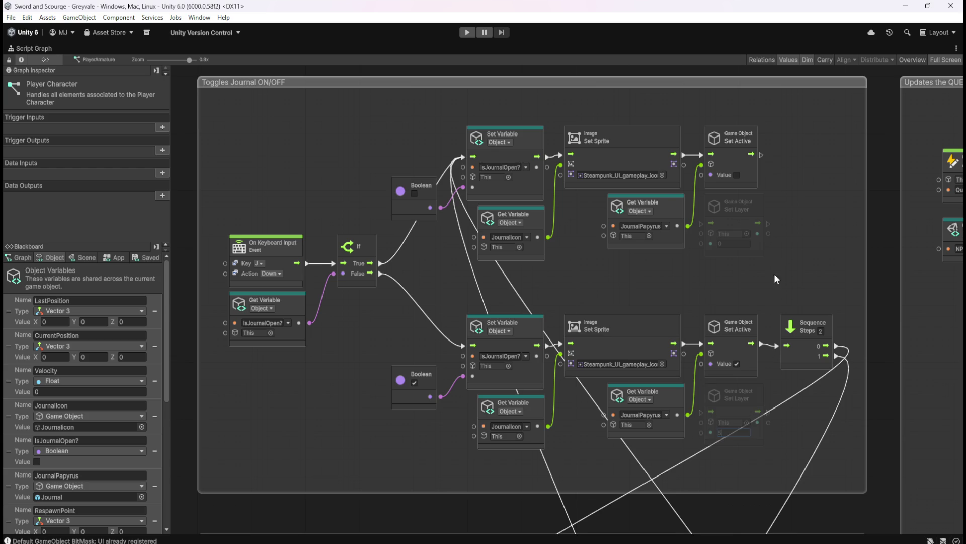
pyautogui.write('9')
pyautogui.hotkey('shift', 'space')
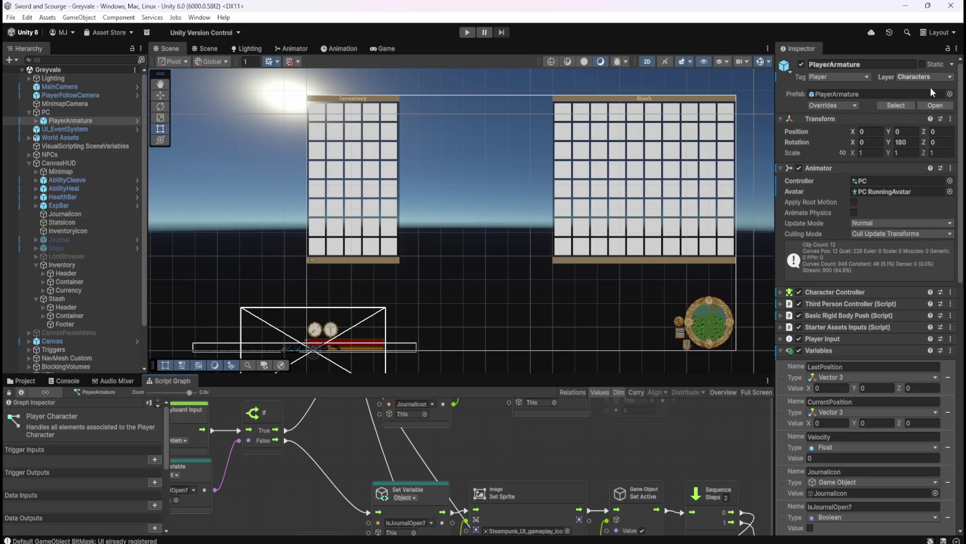
# Step: Check the layer list, then wire JournalPapyrus into both Set Layer node targets
pyautogui.click(935, 78)
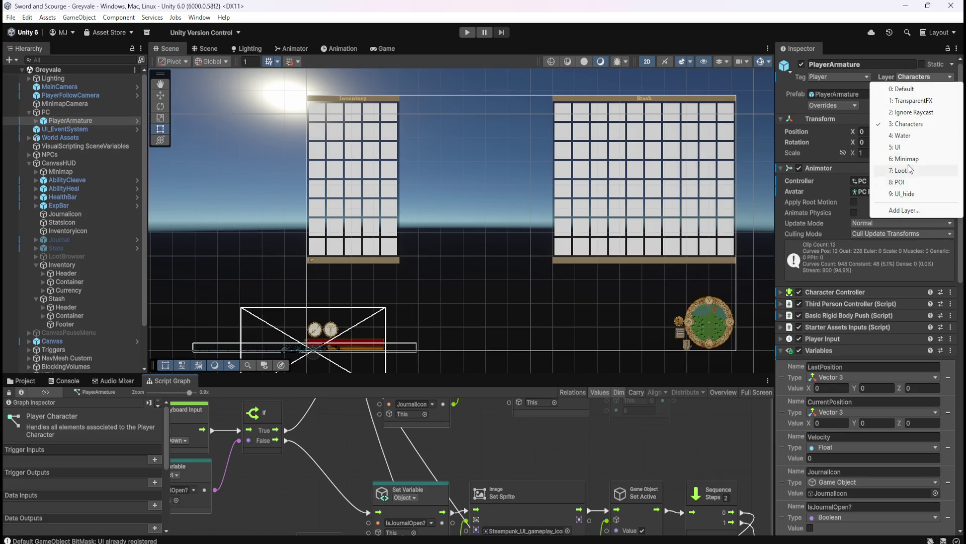
pyautogui.click(569, 463)
pyautogui.hotkey('shift', 'space')
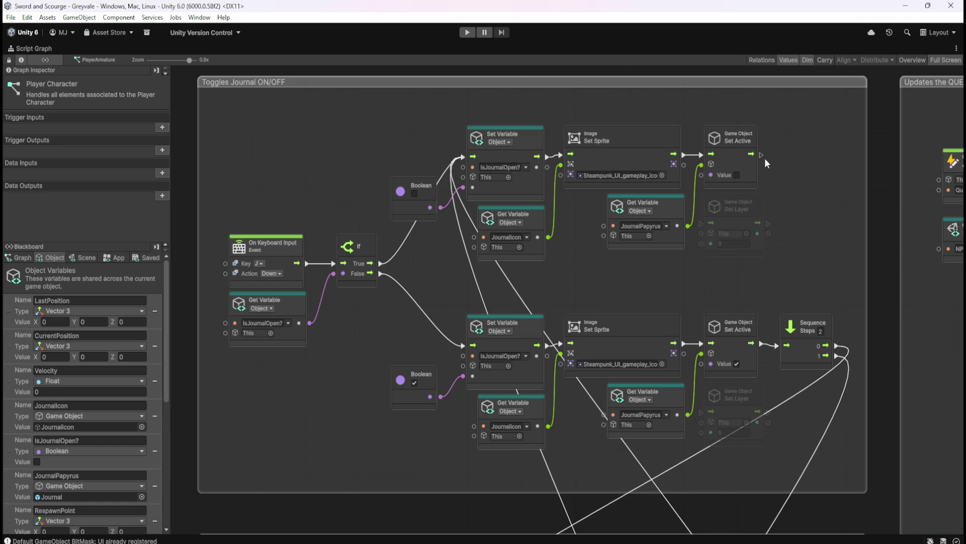
pyautogui.moveTo(780, 119); pyautogui.dragTo(733, 169)
pyautogui.click(792, 197)
pyautogui.moveTo(688, 227); pyautogui.dragTo(704, 238)
pyautogui.moveTo(679, 414); pyautogui.dragTo(701, 423)
# Step: Route both Set Sprite flows into Set Layer, link the lower to Sequence, and drop the Set Active wire
pyautogui.moveTo(684, 155)
pyautogui.mouseDown()
pyautogui.moveTo(705, 229)
pyautogui.moveTo(701, 222)
pyautogui.mouseUp()
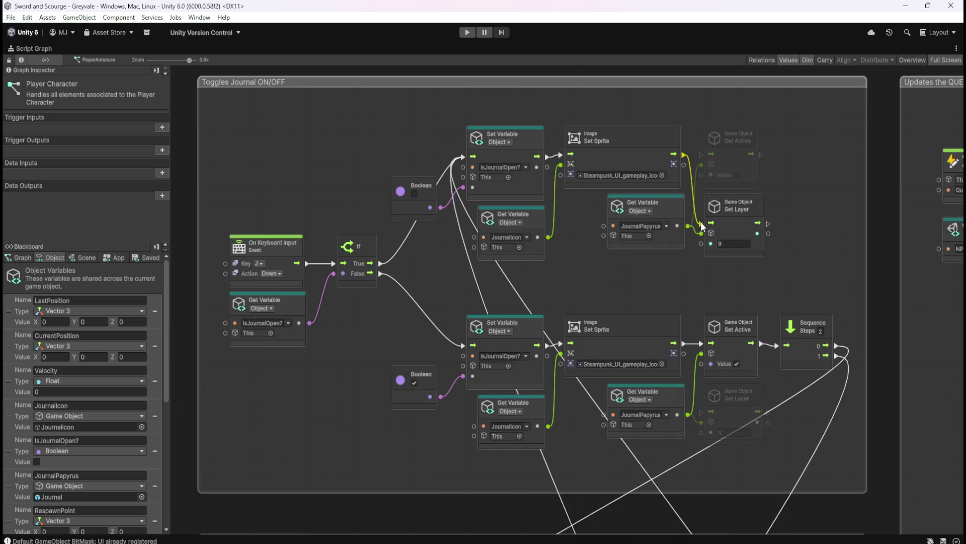
pyautogui.moveTo(786, 294); pyautogui.dragTo(765, 238)
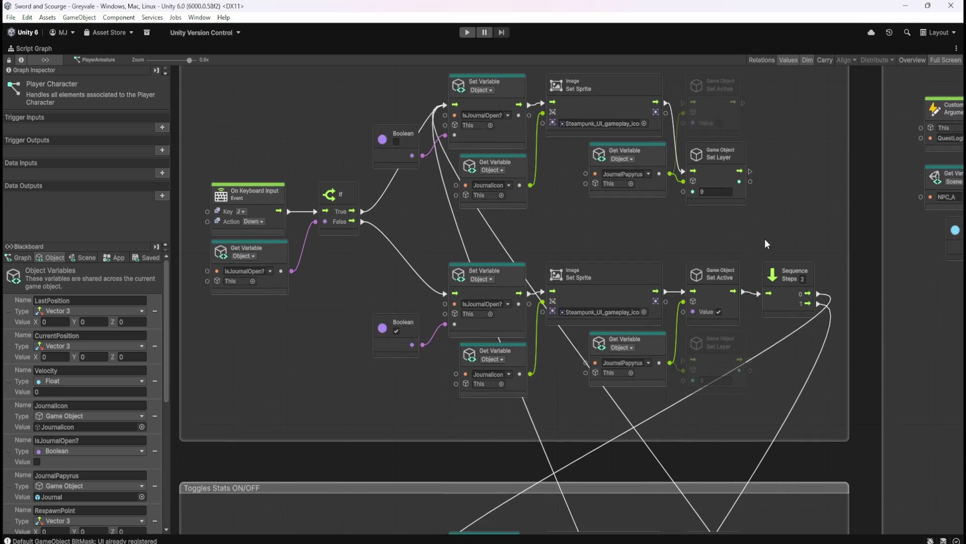
pyautogui.moveTo(667, 293); pyautogui.dragTo(683, 360)
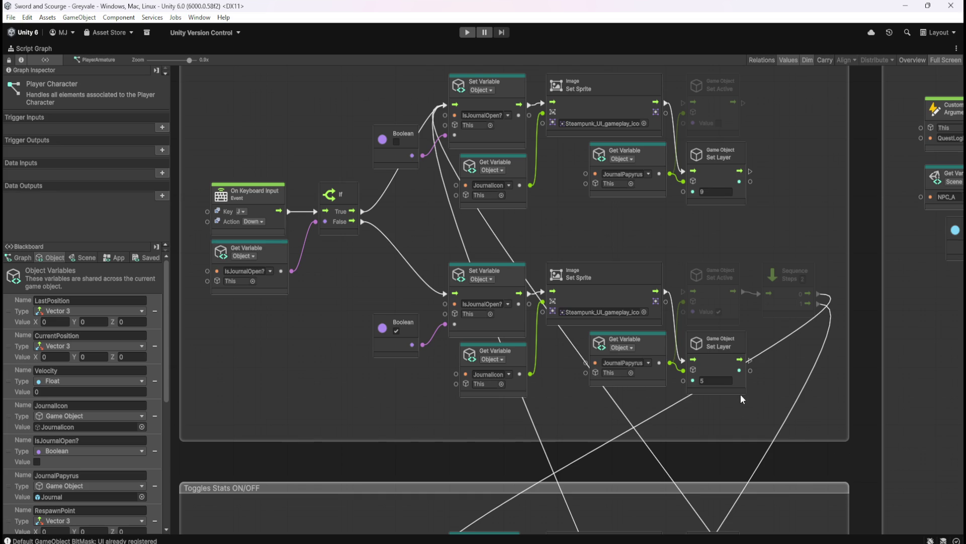
pyautogui.moveTo(745, 424)
pyautogui.mouseDown()
pyautogui.moveTo(751, 337)
pyautogui.moveTo(765, 400)
pyautogui.moveTo(740, 423)
pyautogui.mouseUp()
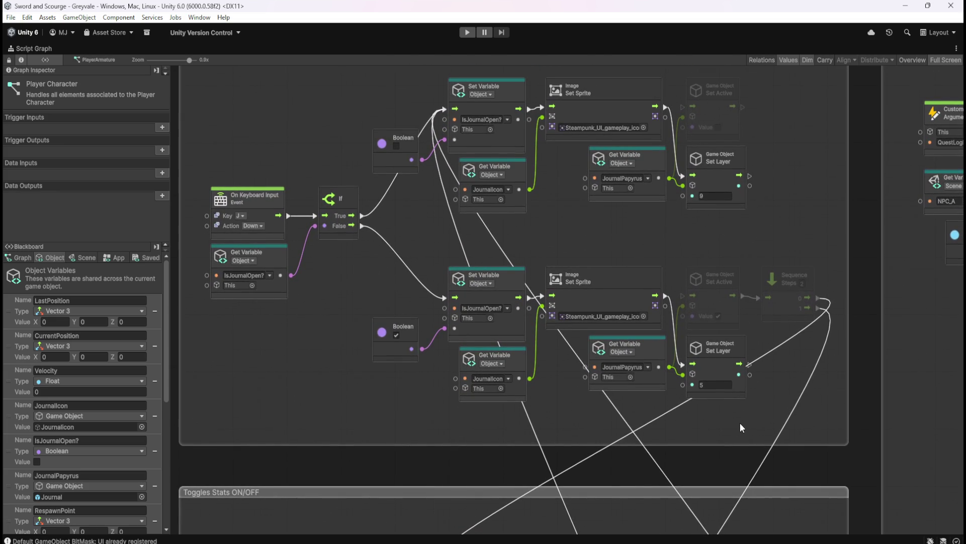
pyautogui.moveTo(750, 364); pyautogui.dragTo(760, 298)
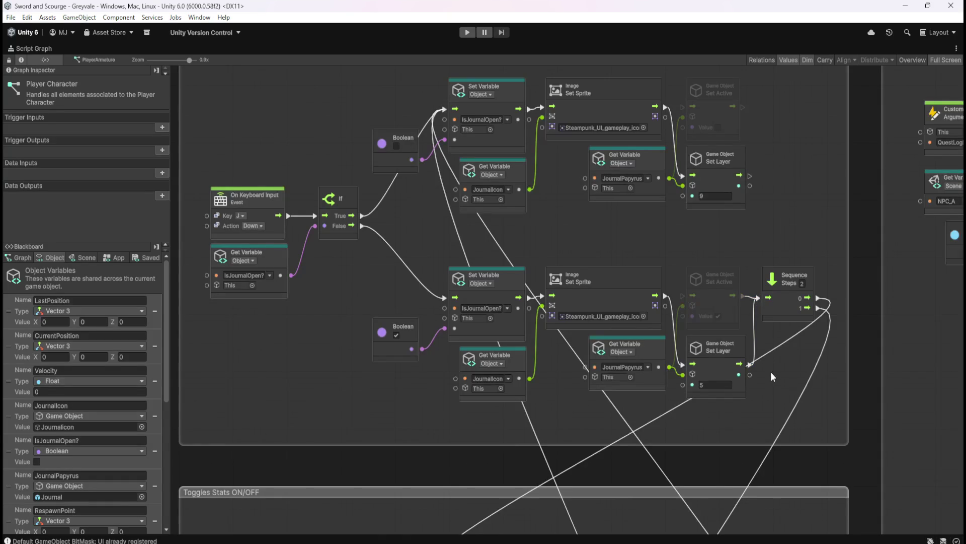
pyautogui.rightClick(746, 301)
pyautogui.scroll(-3, 724, 372)
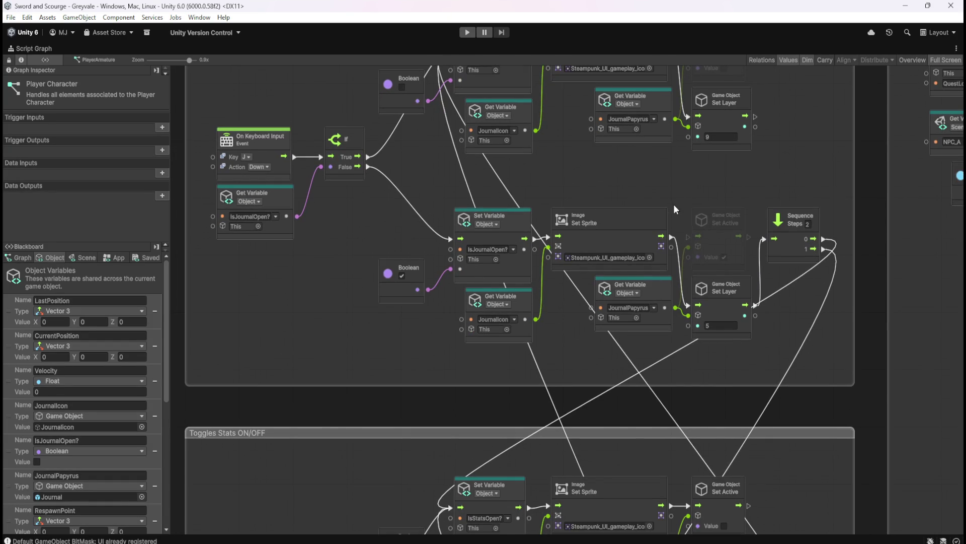
pyautogui.moveTo(674, 174); pyautogui.dragTo(716, 273)
pyautogui.hotkey('shift', 'space')
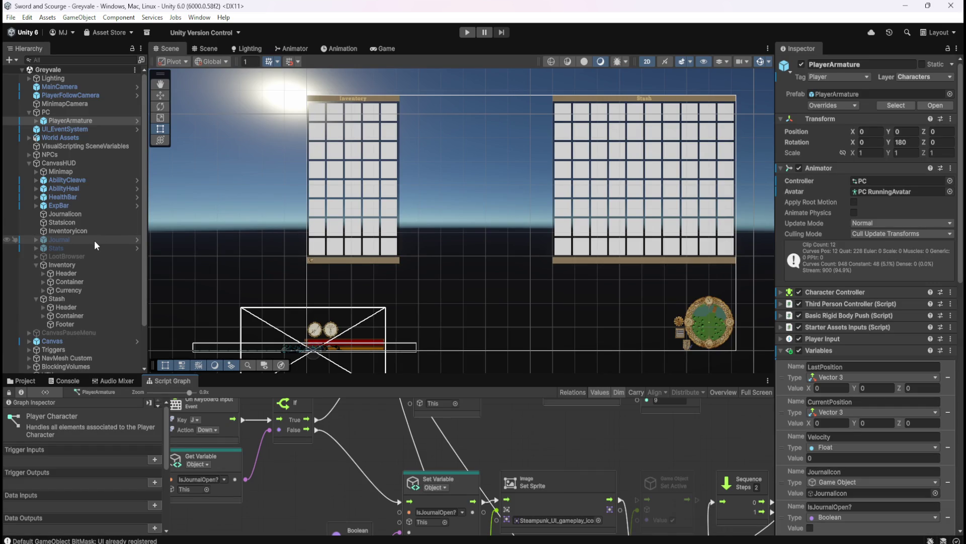
# Step: Select the Journal panel, enable it, and save the project
pyautogui.click(95, 241)
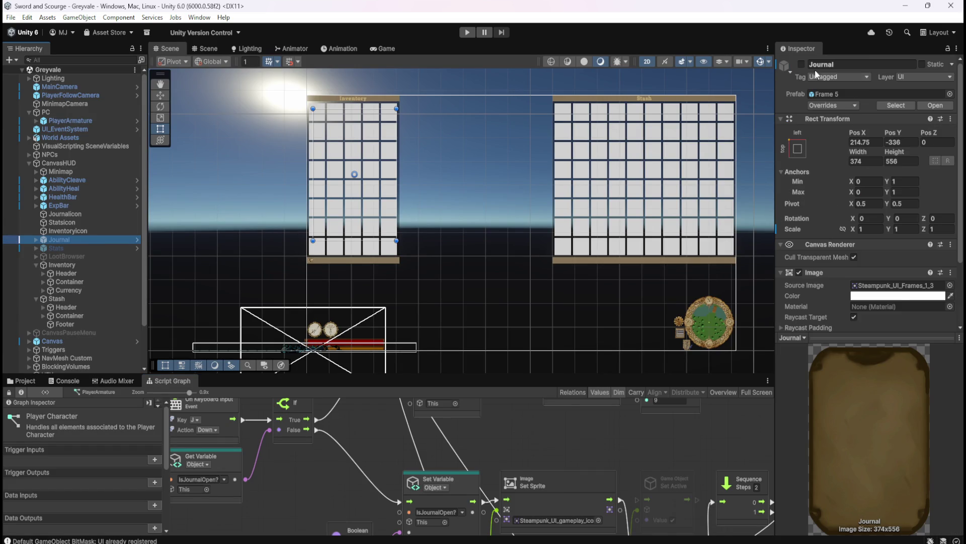
pyautogui.click(801, 65)
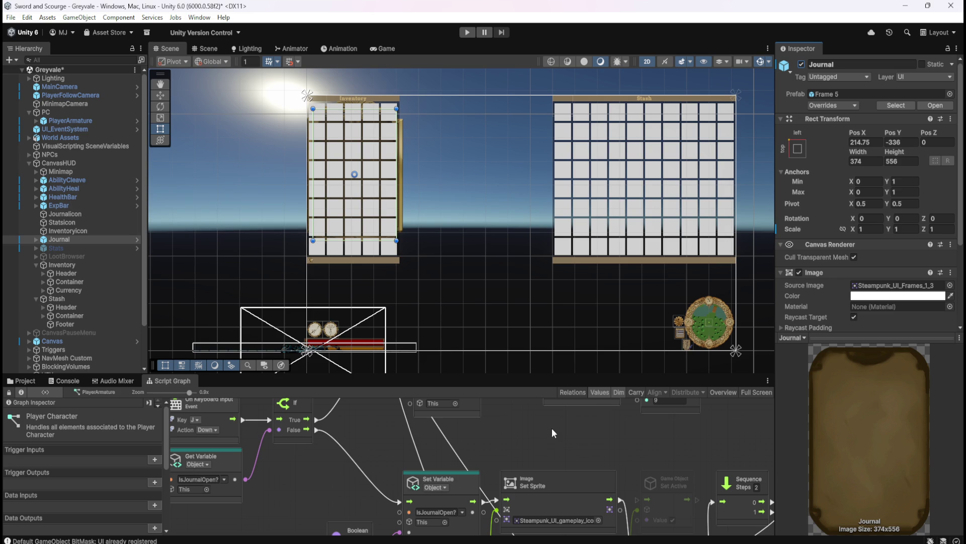
pyautogui.hotkey('shift', 'space')
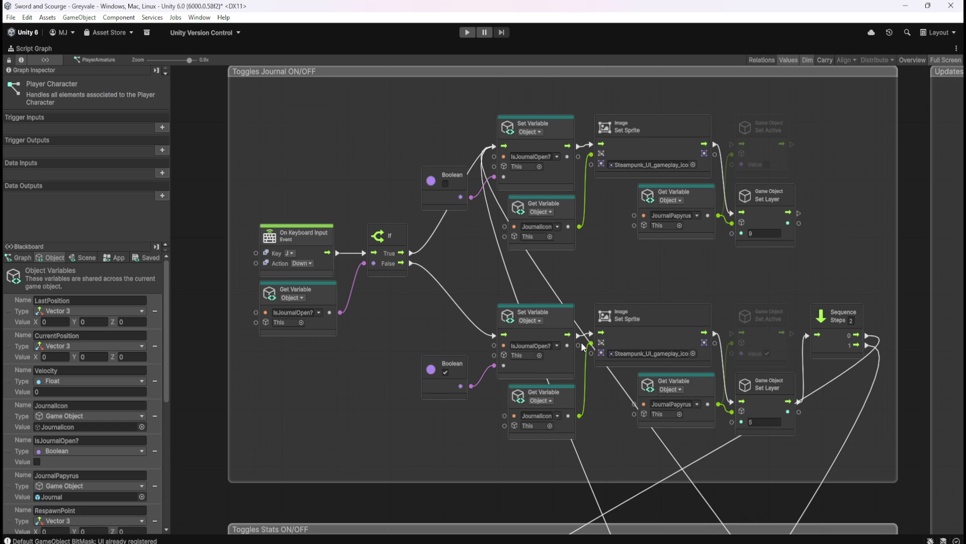
pyautogui.hotkey('ctrl', 's')
pyautogui.hotkey('shift', 'space')
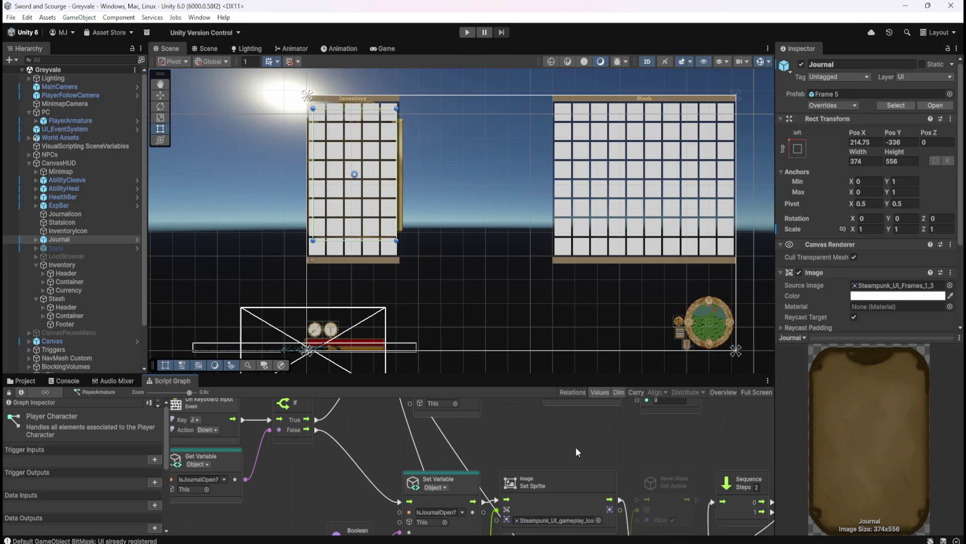
pyautogui.hotkey('shift', 'space')
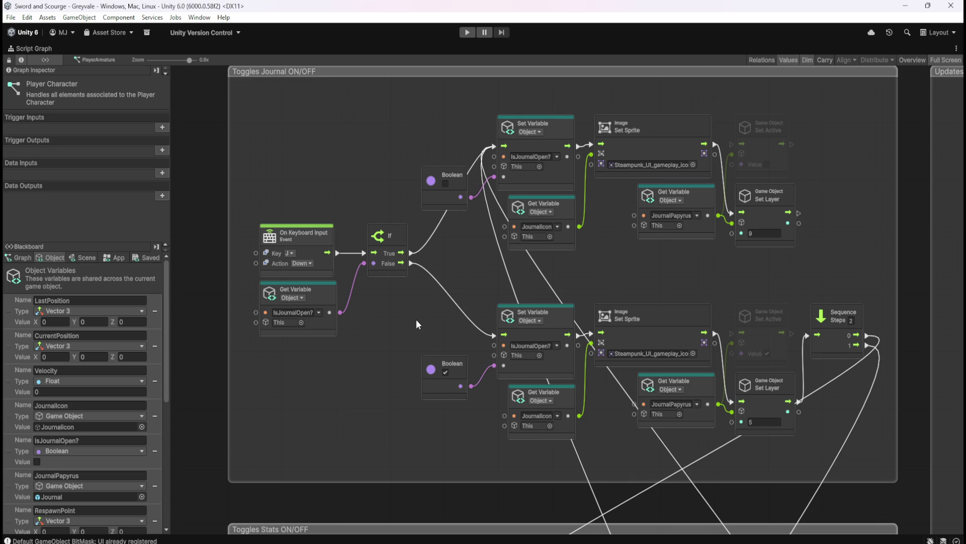
pyautogui.hotkey('shift', 'space')
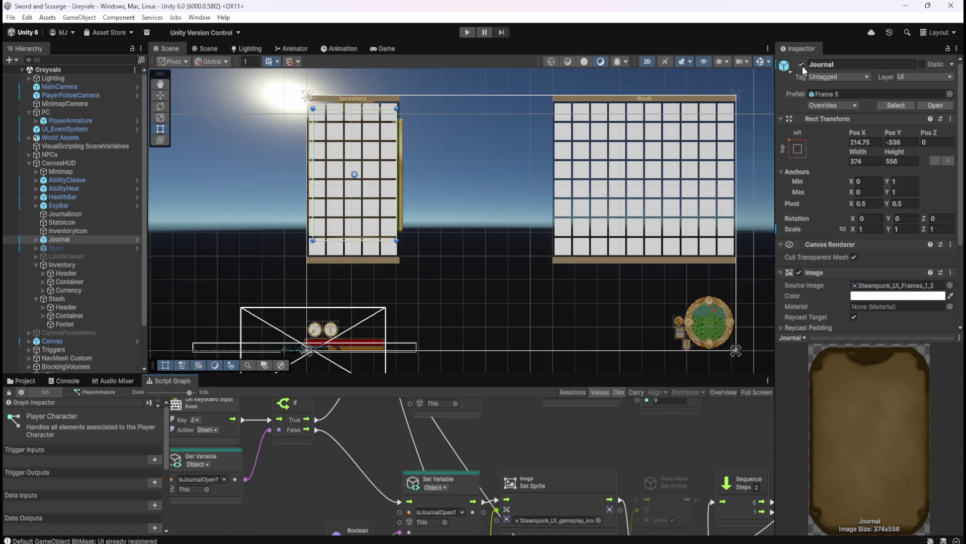
# Step: Pick UI_hide for Journal, cancel the layer change, and expand Journal's children
pyautogui.click(802, 64)
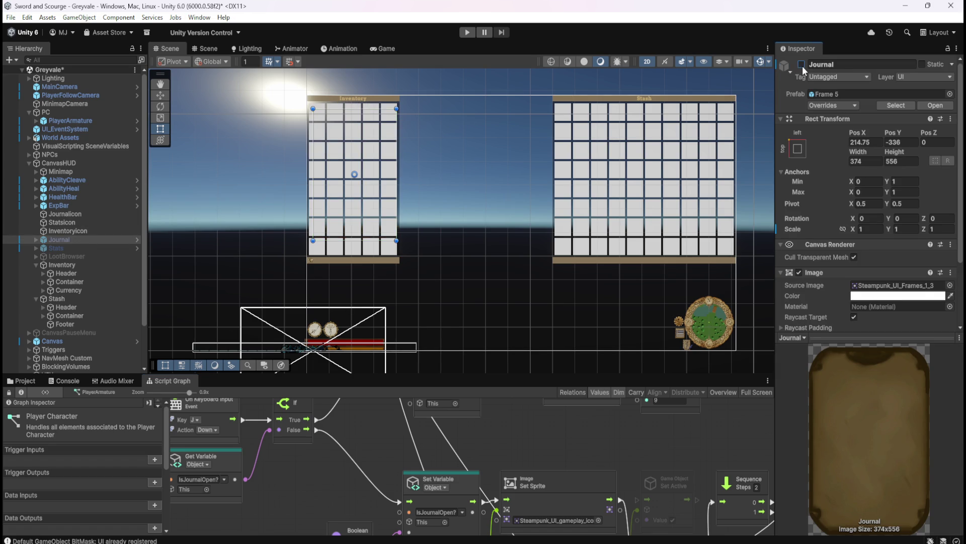
pyautogui.click(802, 65)
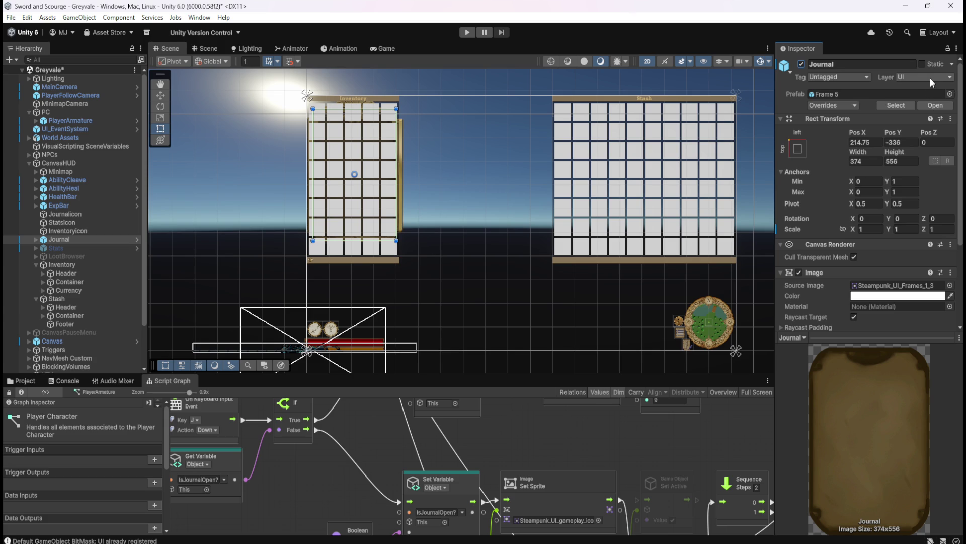
pyautogui.click(932, 82)
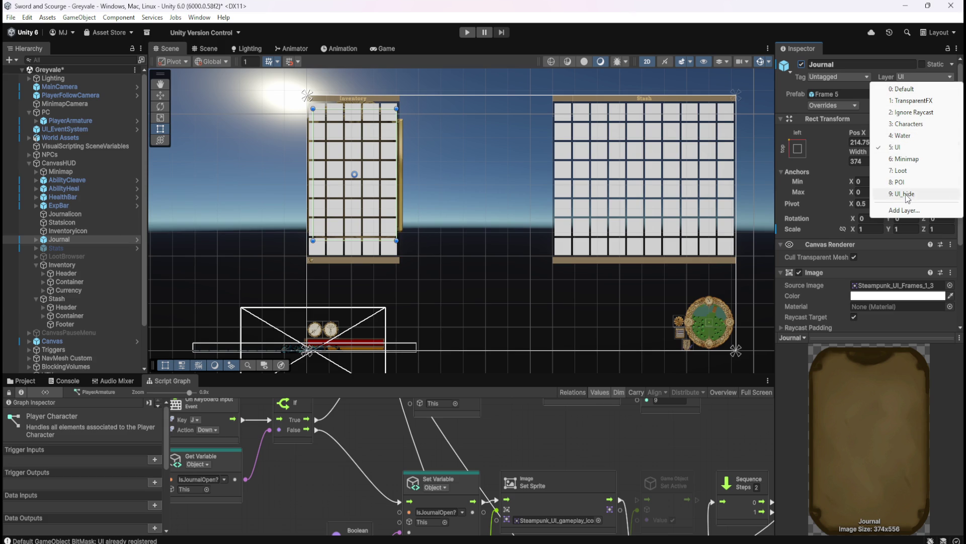
pyautogui.click(906, 194)
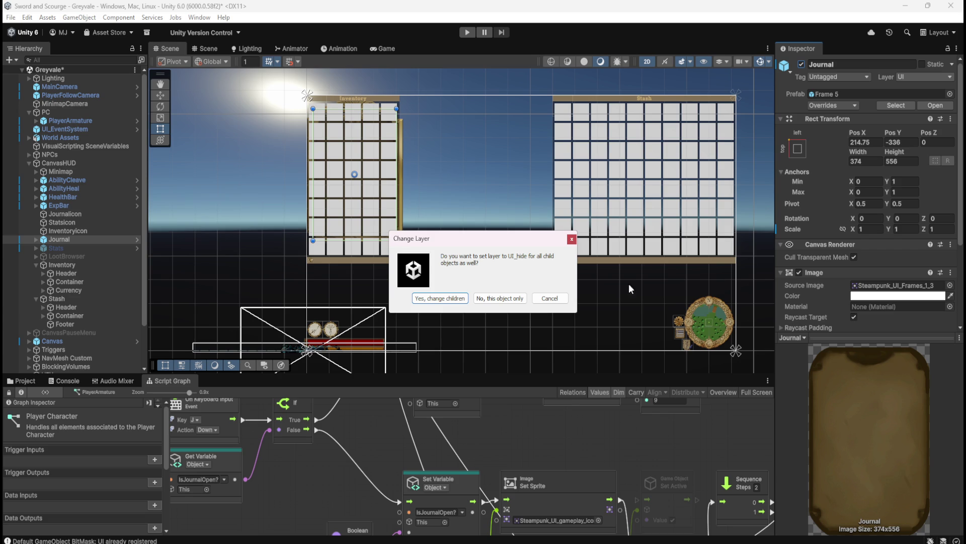
pyautogui.click(559, 301)
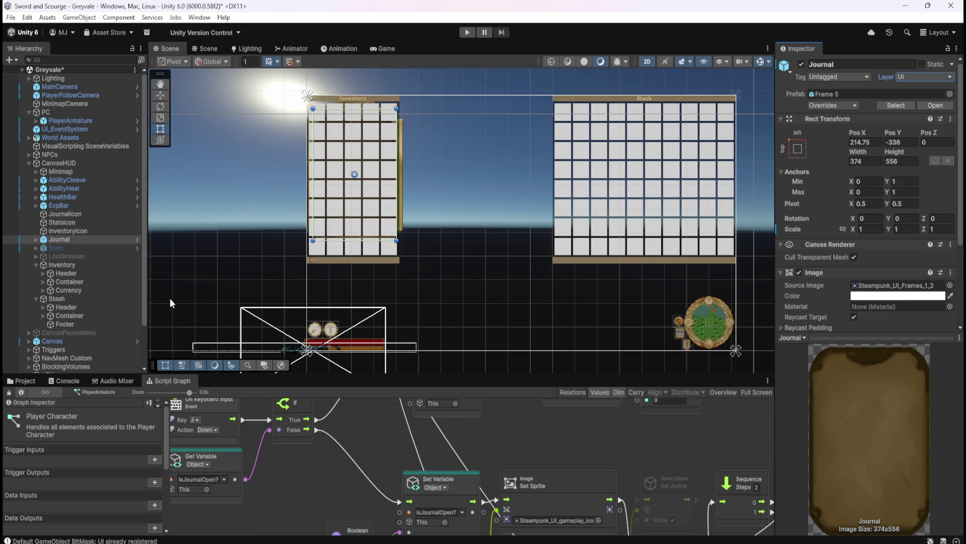
pyautogui.click(36, 240)
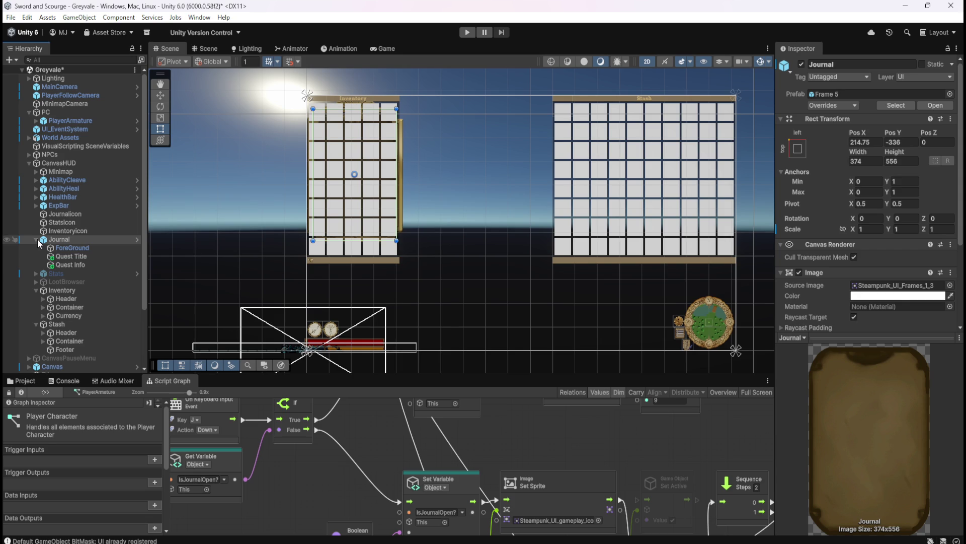
# Step: Check ForeGround and Quest Title, collapse Journal, and save the scene
pyautogui.click(62, 248)
pyautogui.click(68, 257)
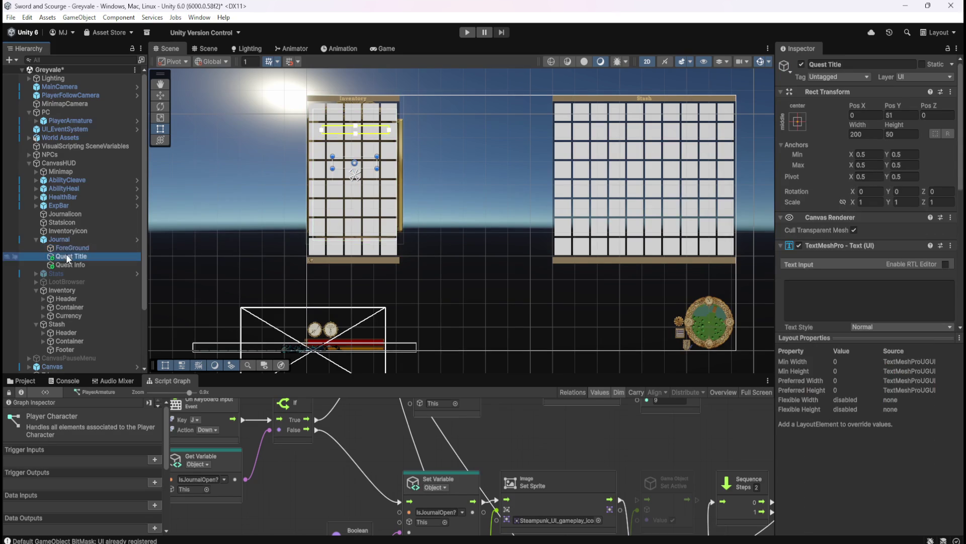
pyautogui.click(36, 239)
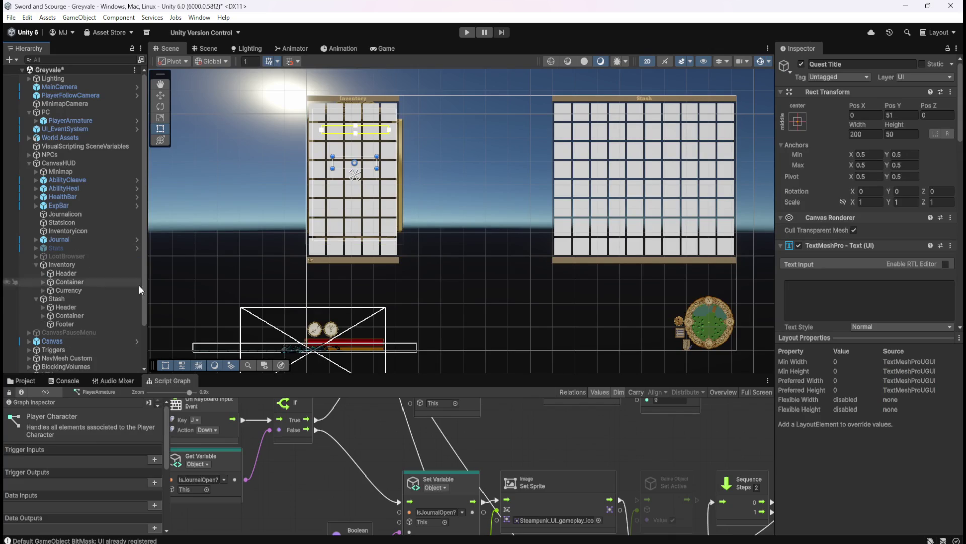
pyautogui.hotkey('shift', 'space')
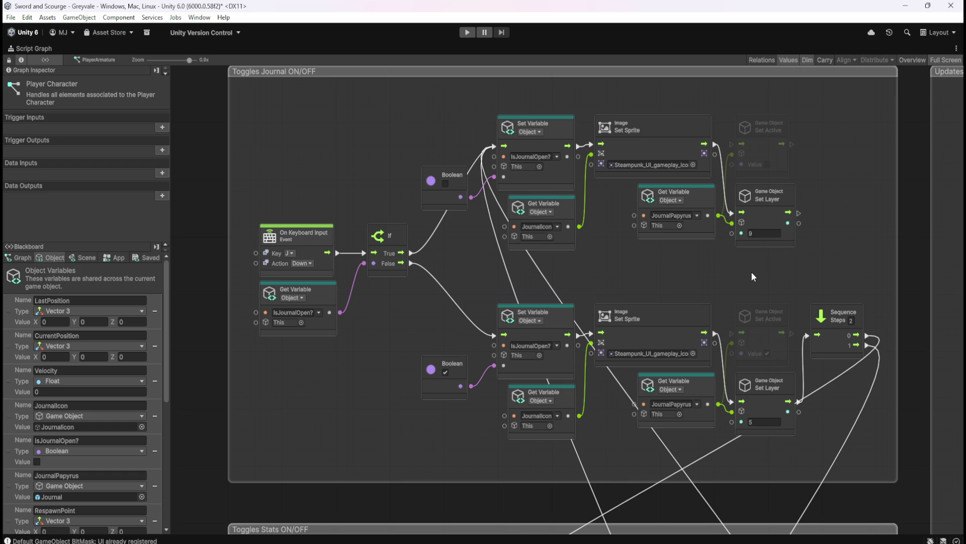
pyautogui.hotkey('ctrl', 's')
pyautogui.hotkey('shift', 'space')
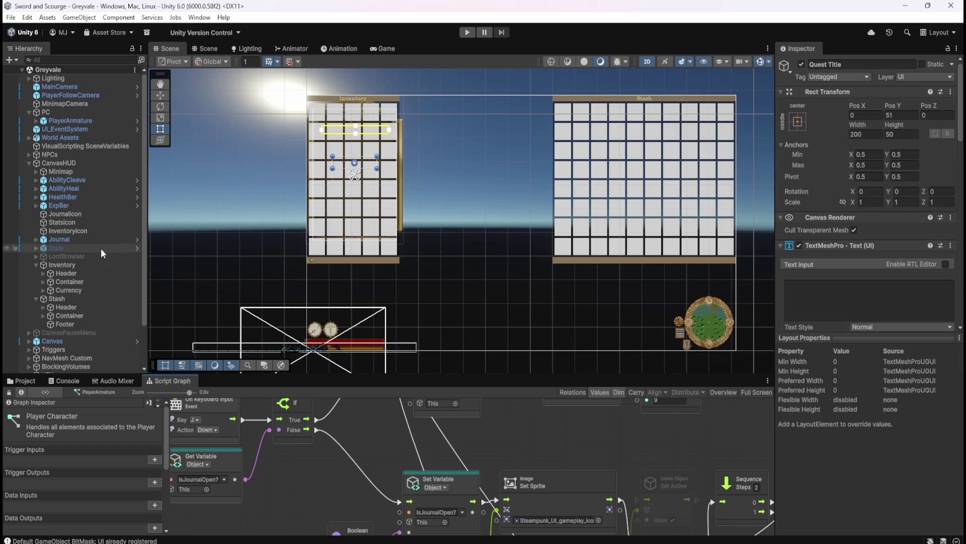
pyautogui.hotkey('shift', 'space')
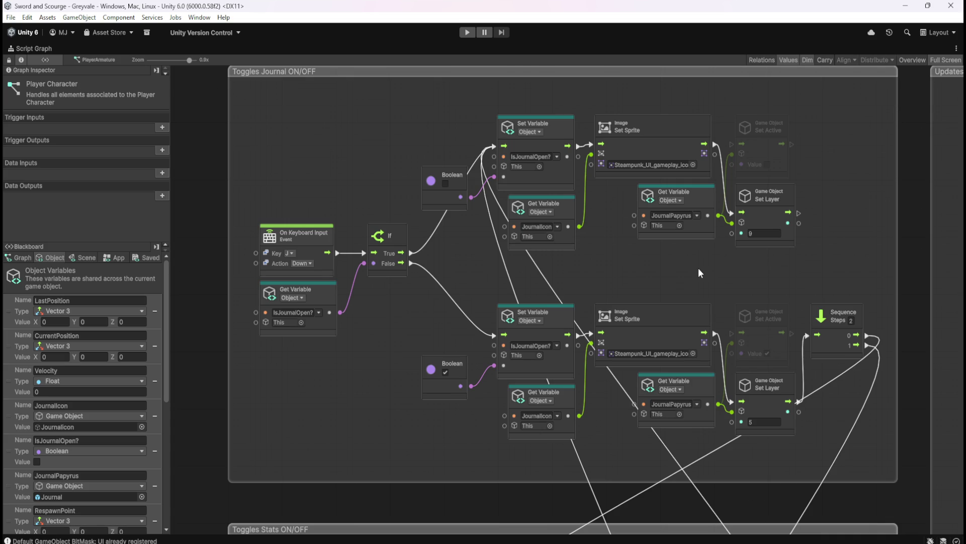
pyautogui.hotkey('shift', 'space')
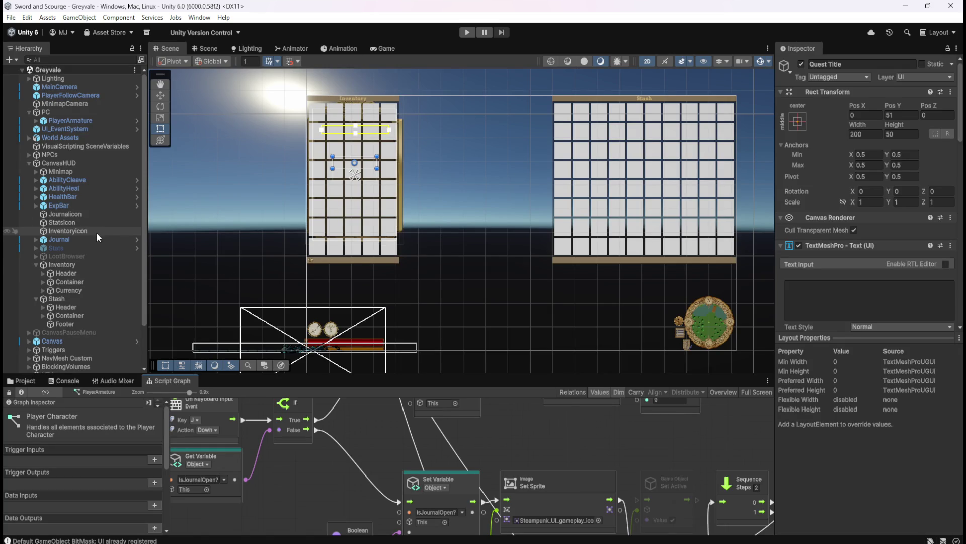
# Step: Reselect Journal and inspect its ForeGround, Quest Title and Quest Info children
pyautogui.click(91, 240)
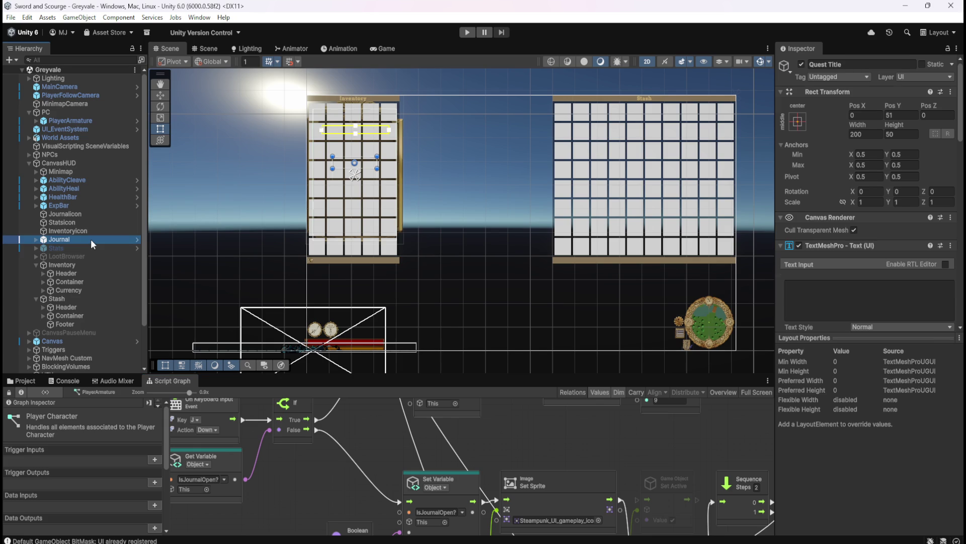
pyautogui.click(38, 238)
pyautogui.click(63, 263)
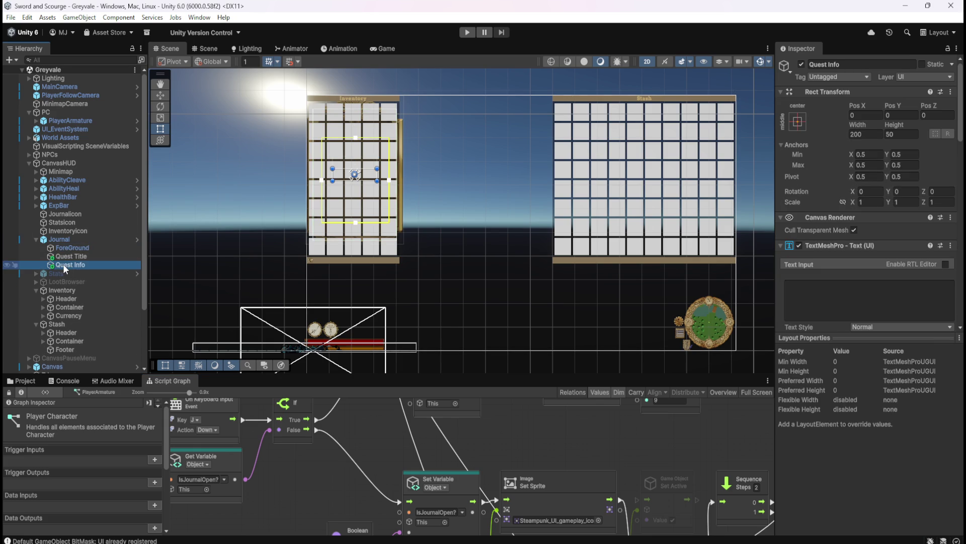
pyautogui.click(67, 259)
pyautogui.click(74, 248)
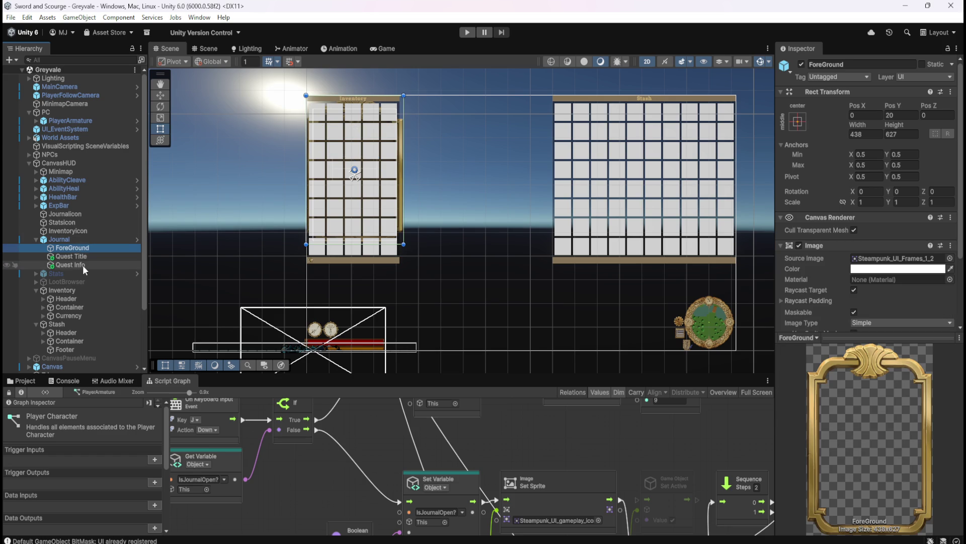
pyautogui.click(83, 265)
pyautogui.click(87, 257)
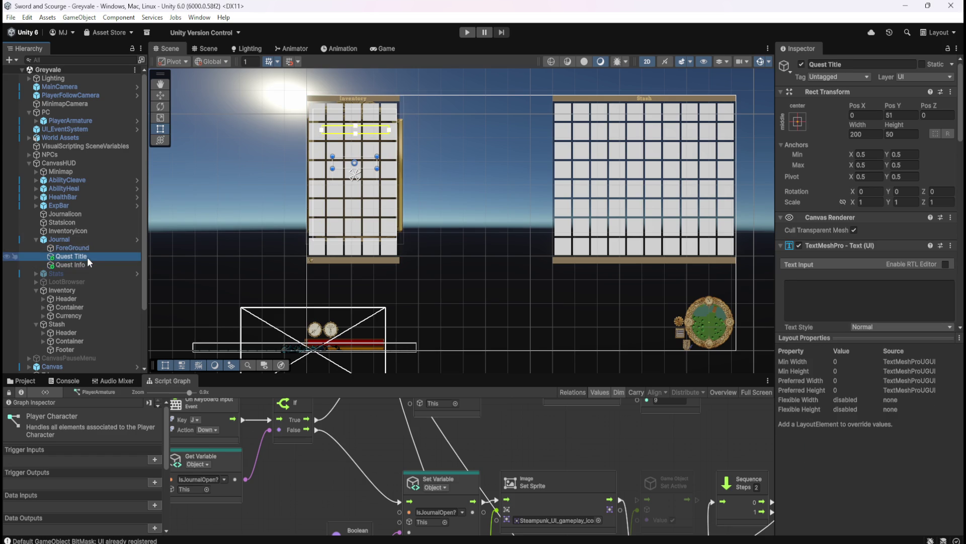
pyautogui.click(82, 264)
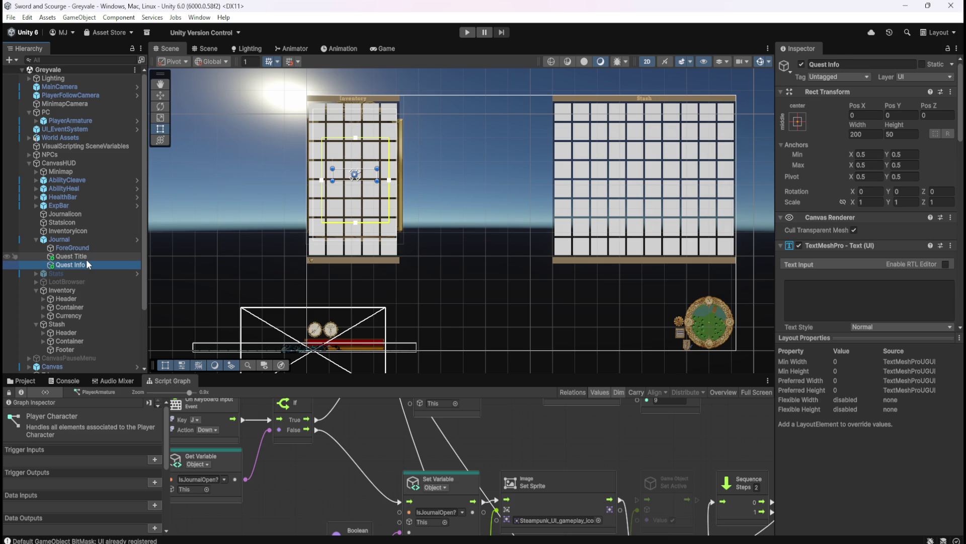
pyautogui.click(86, 258)
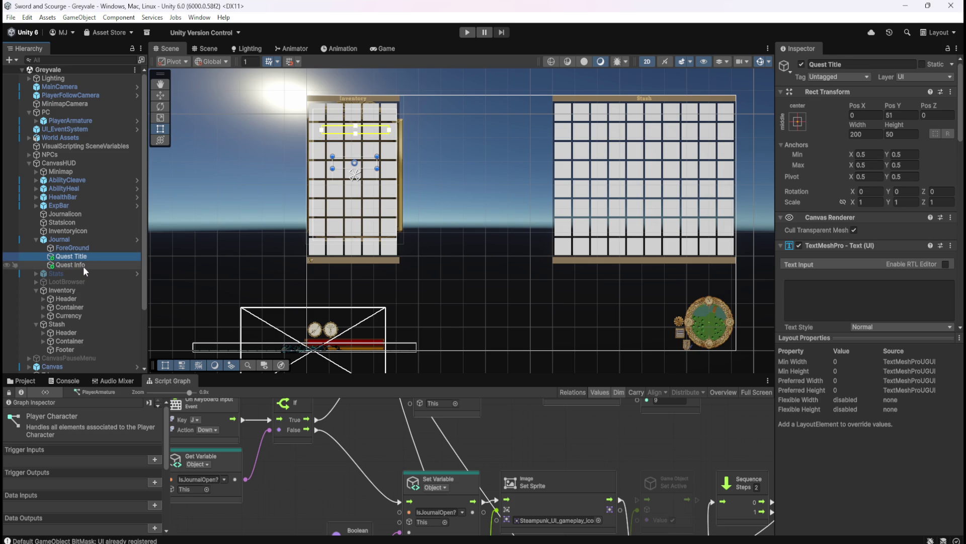
pyautogui.click(83, 264)
pyautogui.click(92, 256)
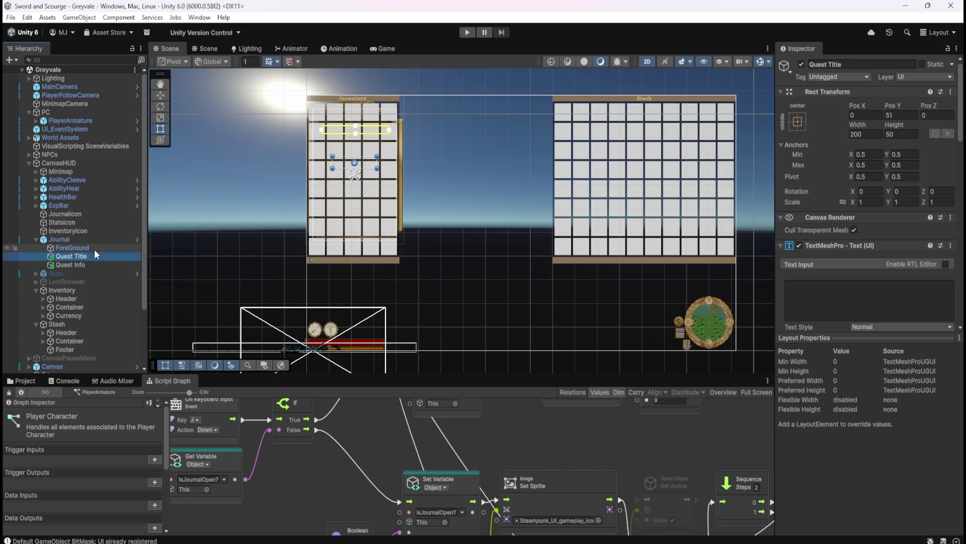
pyautogui.click(94, 248)
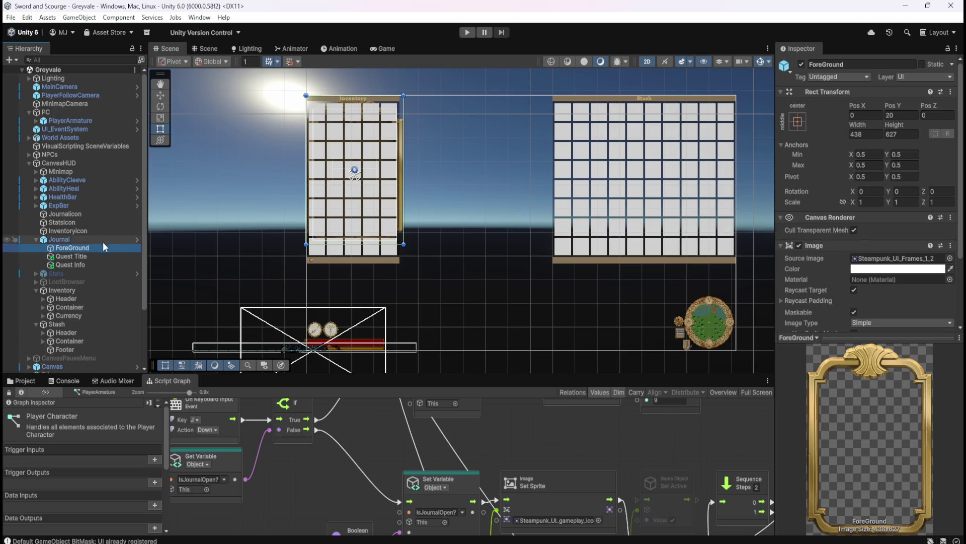
pyautogui.click(85, 266)
# Step: Step between Journal's children with the arrow keys, then reselect Journal
pyautogui.press('Up')
pyautogui.press('Down')
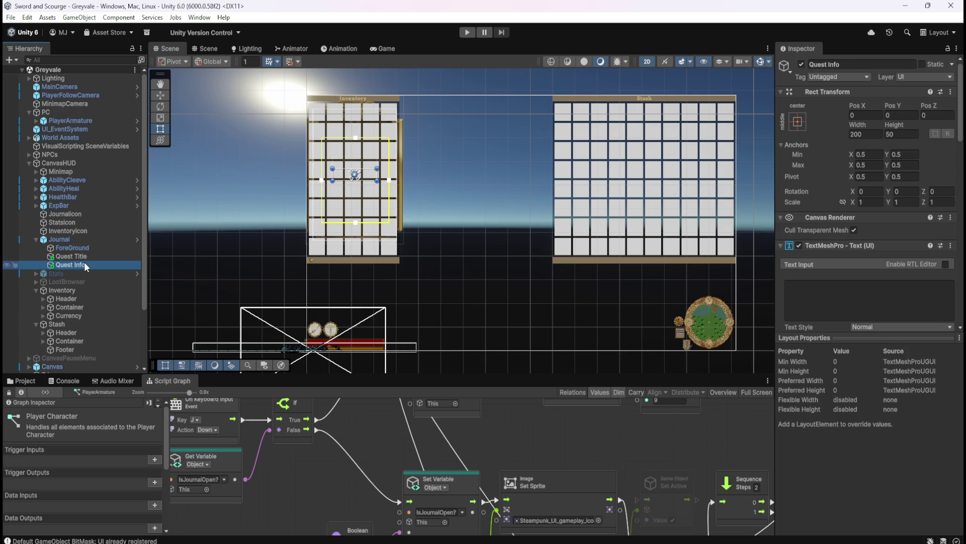
pyautogui.press('Up')
pyautogui.press('Up')
pyautogui.press('Down')
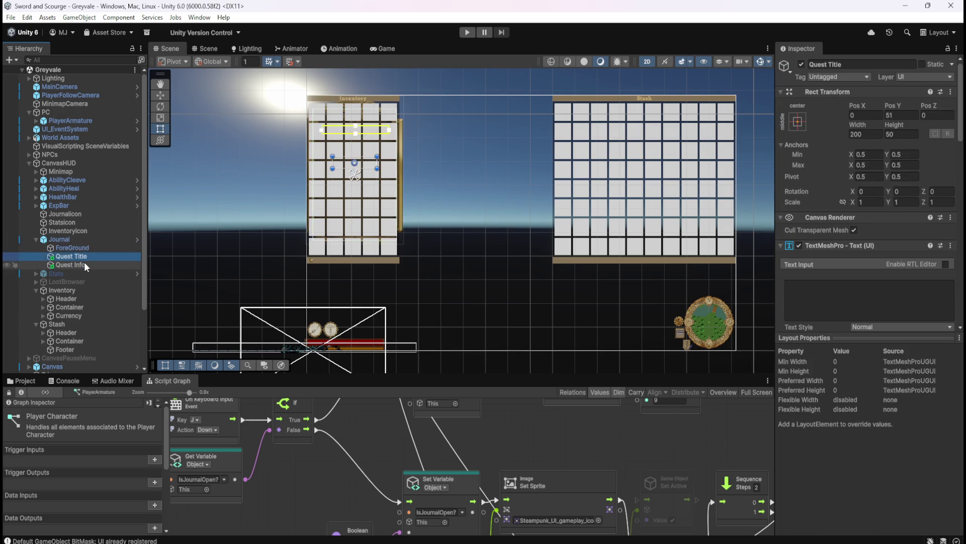
pyautogui.press('Up')
pyautogui.press('Down')
pyautogui.press('Up')
pyautogui.press('Down')
pyautogui.press('Down')
pyautogui.press('Up')
pyautogui.press('Up')
pyautogui.press('Up')
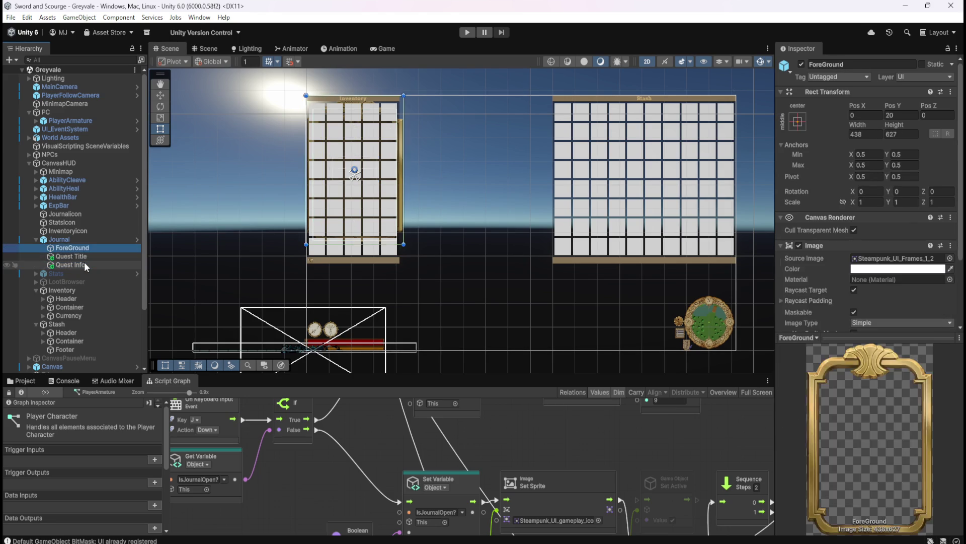
pyautogui.press('Down')
pyautogui.press('Down')
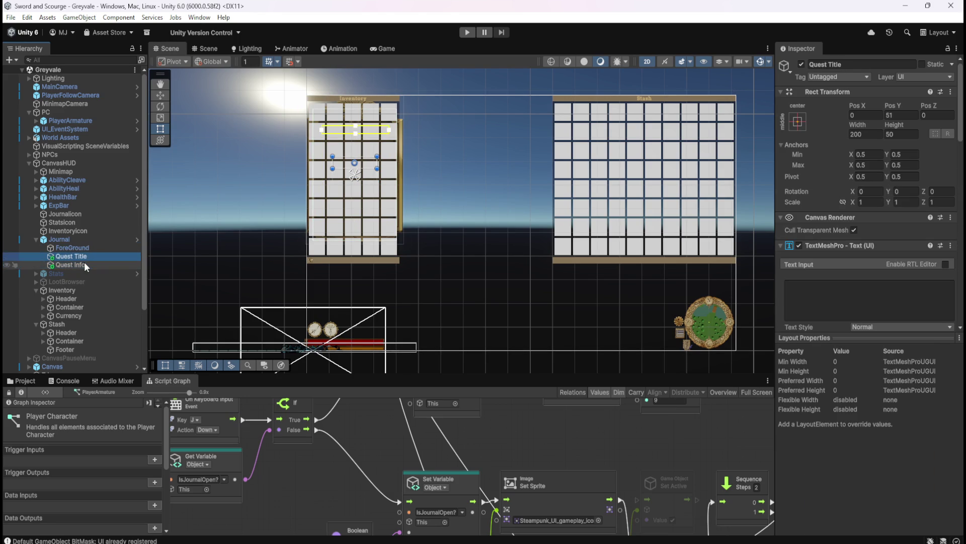
pyautogui.click(39, 241)
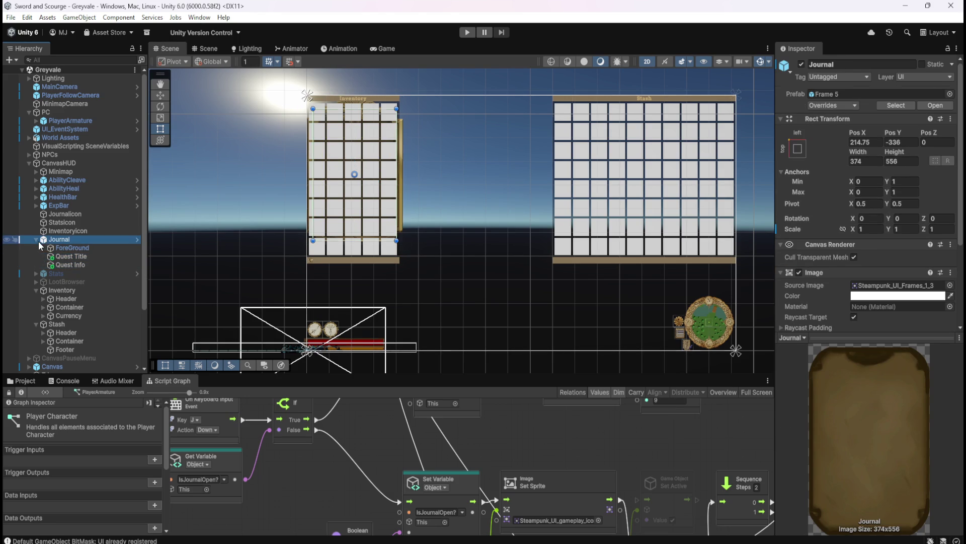
# Step: Move Journal and all its children to the UI_hide layer, then select Stats
pyautogui.click(37, 240)
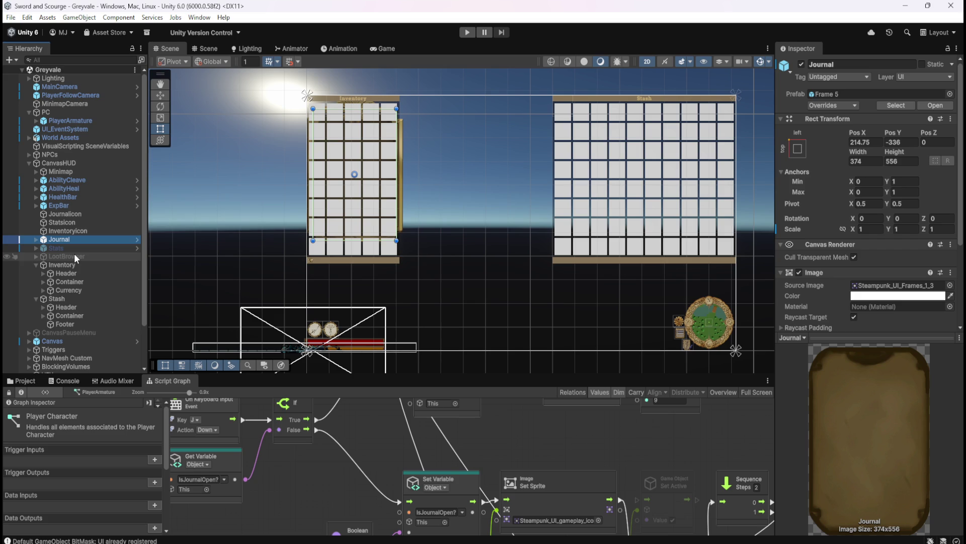
pyautogui.press('Up')
pyautogui.click(78, 239)
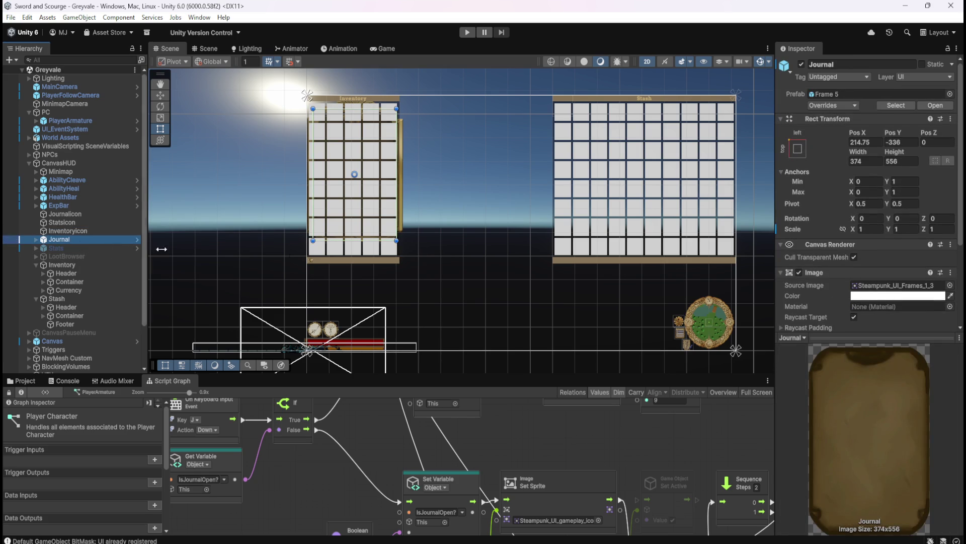
pyautogui.click(923, 80)
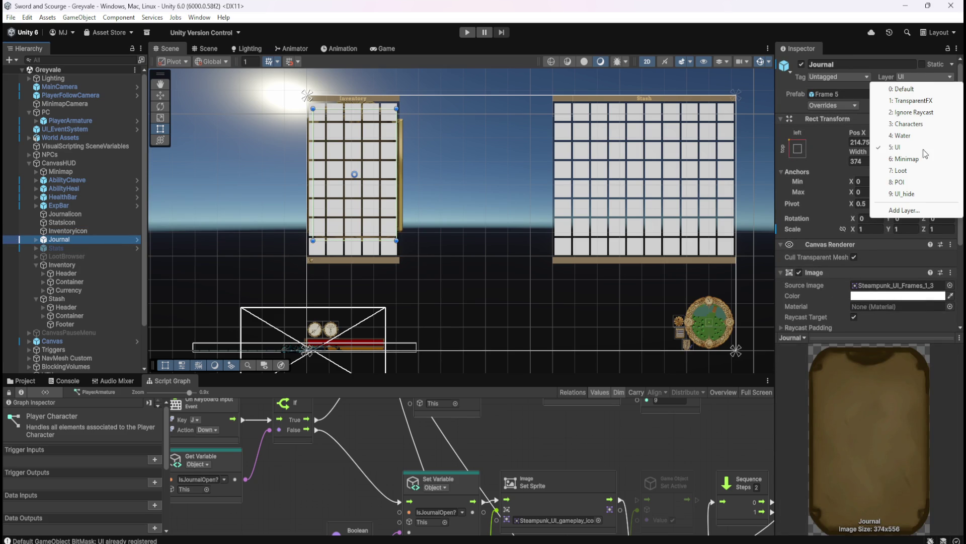
pyautogui.click(904, 195)
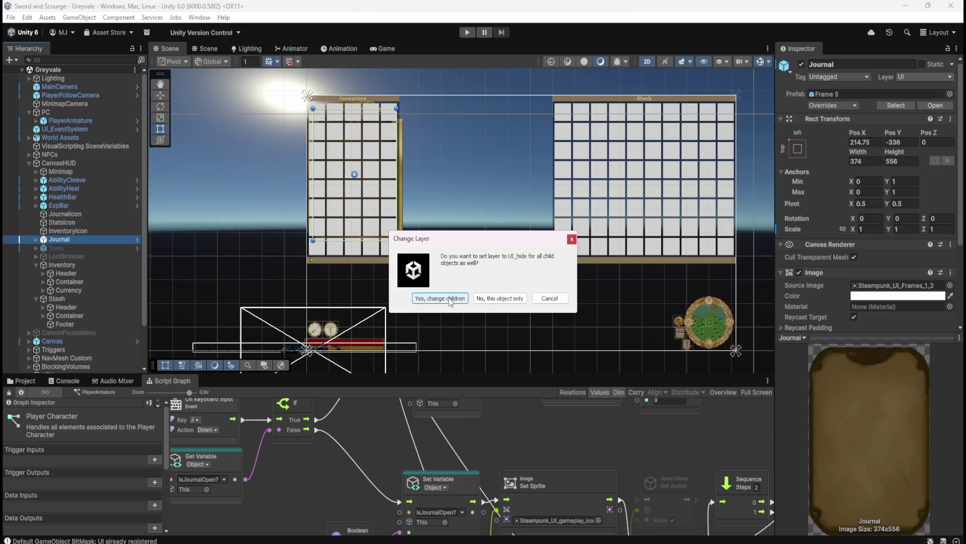
pyautogui.click(450, 299)
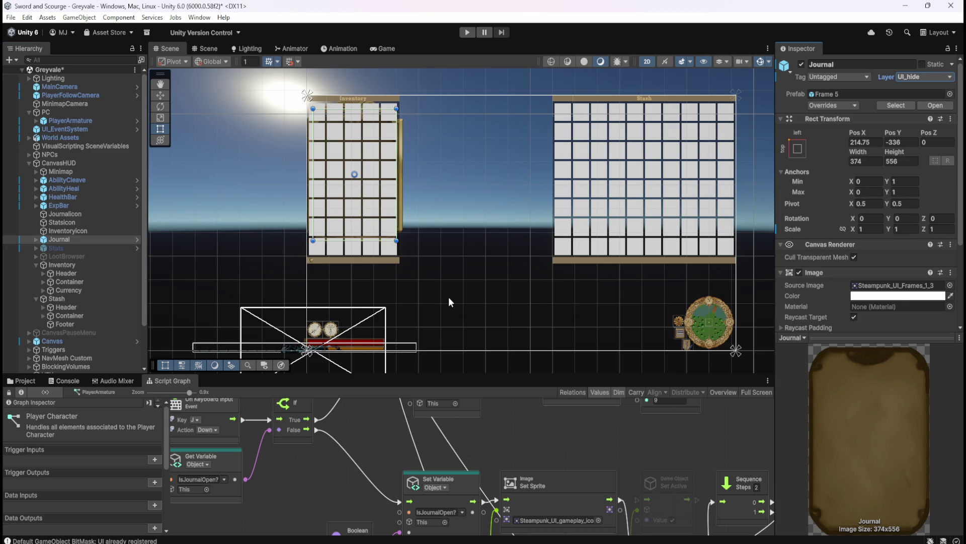
pyautogui.click(84, 247)
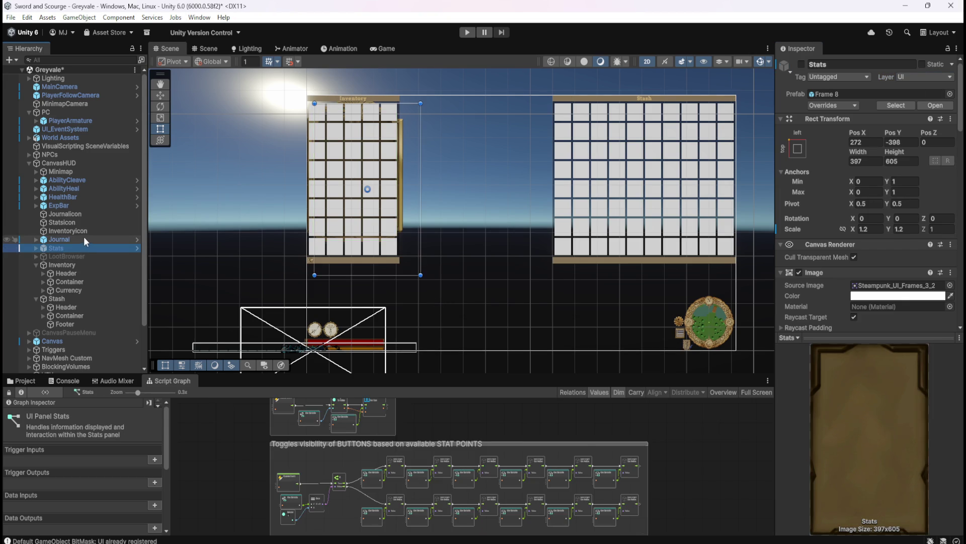
pyautogui.click(82, 239)
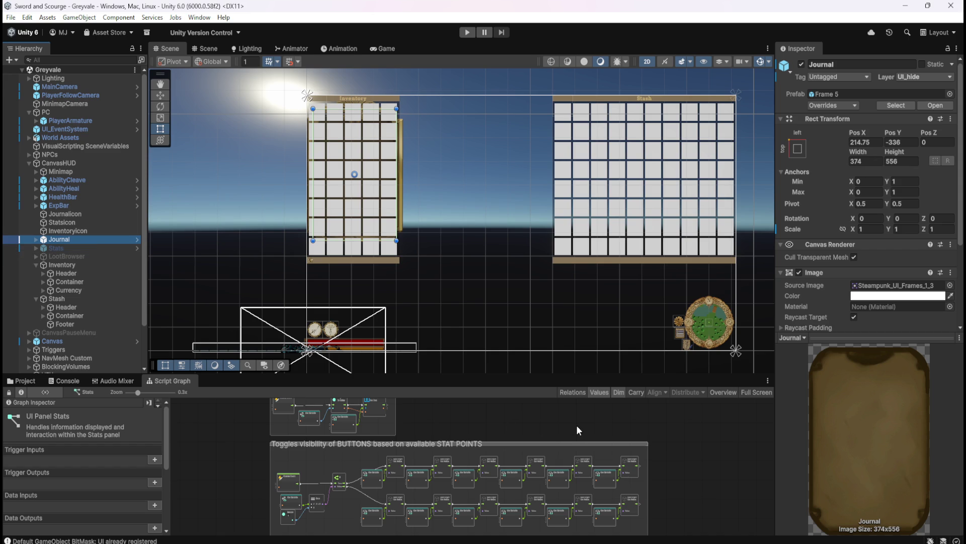
pyautogui.hotkey('shift', 'space')
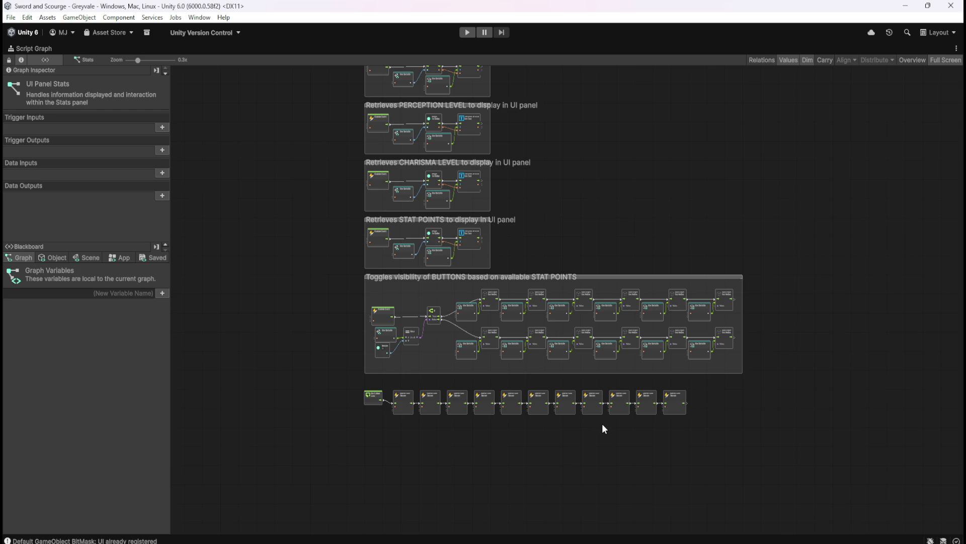
pyautogui.moveTo(635, 169)
pyautogui.mouseDown()
pyautogui.moveTo(605, 337)
pyautogui.moveTo(605, 420)
pyautogui.mouseUp()
pyautogui.moveTo(618, 190); pyautogui.dragTo(644, 389)
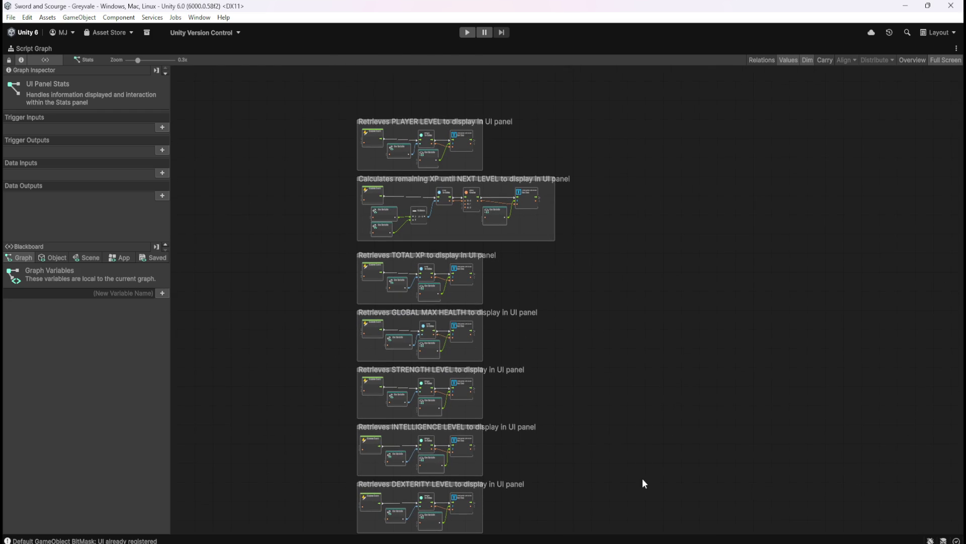
pyautogui.moveTo(643, 479)
pyautogui.mouseDown()
pyautogui.moveTo(641, 193)
pyautogui.moveTo(654, 103)
pyautogui.mouseUp()
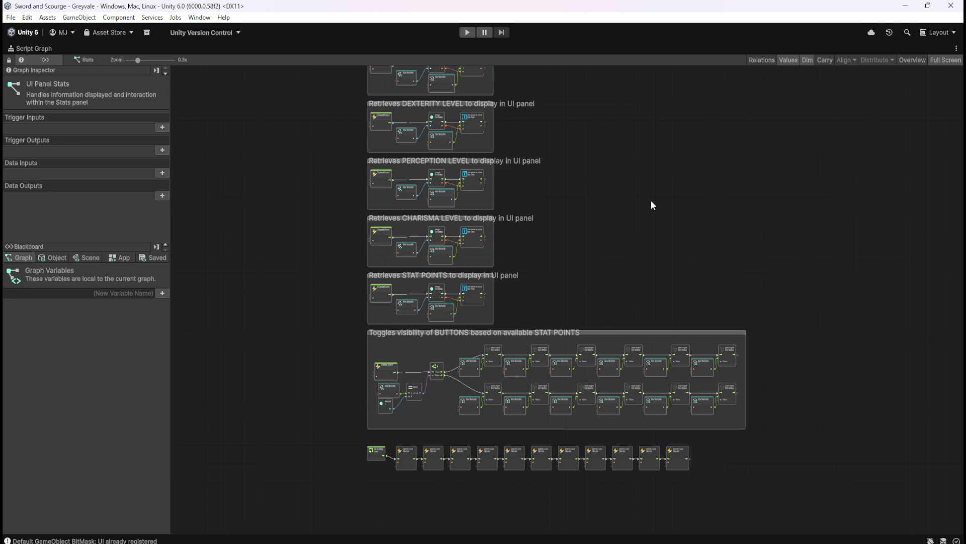
pyautogui.scroll(5, 553, 412)
pyautogui.scroll(-3, 724, 400)
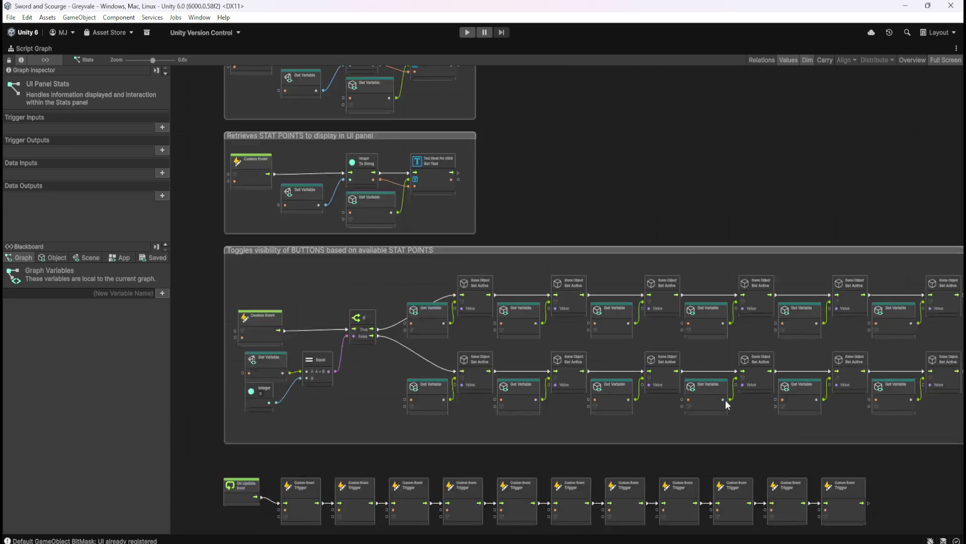
pyautogui.scroll(2, 505, 400)
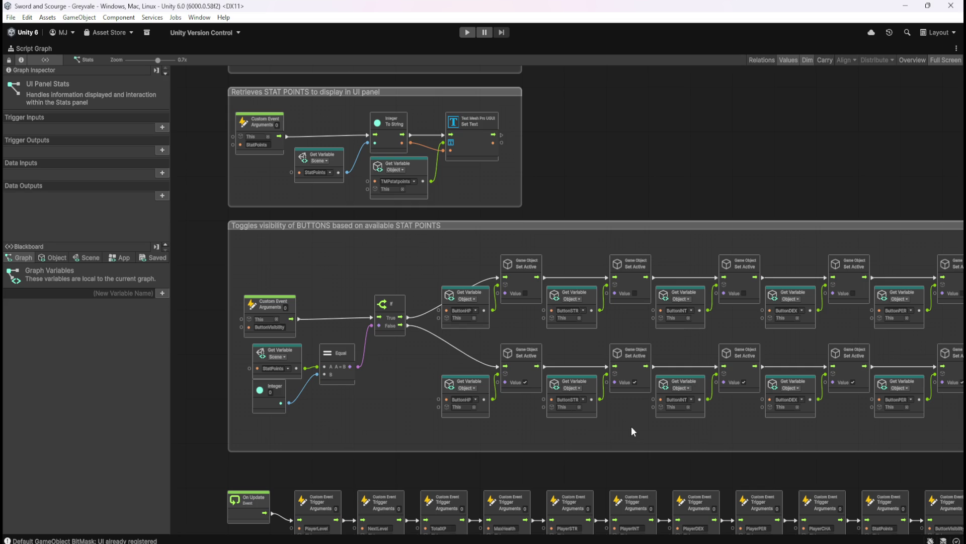
pyautogui.scroll(-3, 512, 456)
pyautogui.moveTo(605, 200); pyautogui.dragTo(596, 306)
pyautogui.hotkey('shift', 'space')
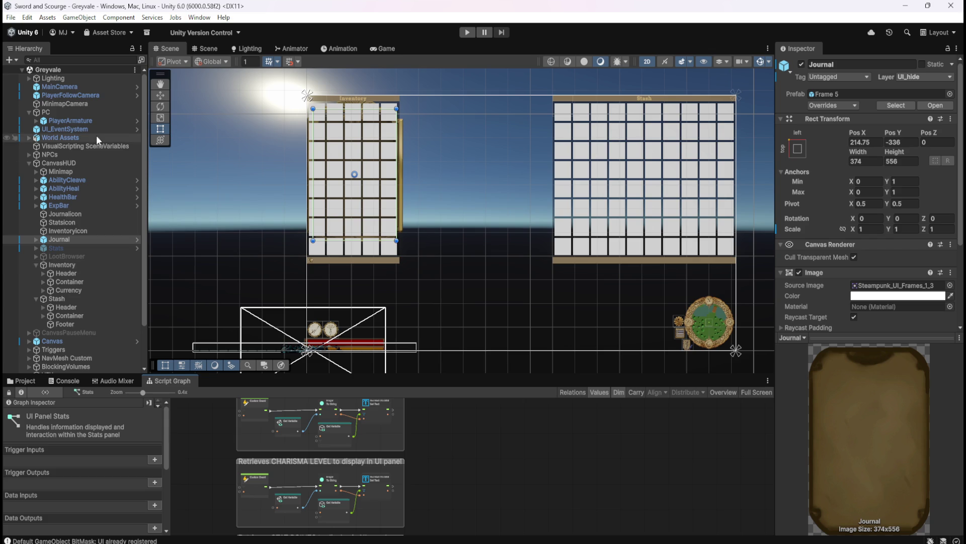
pyautogui.click(75, 120)
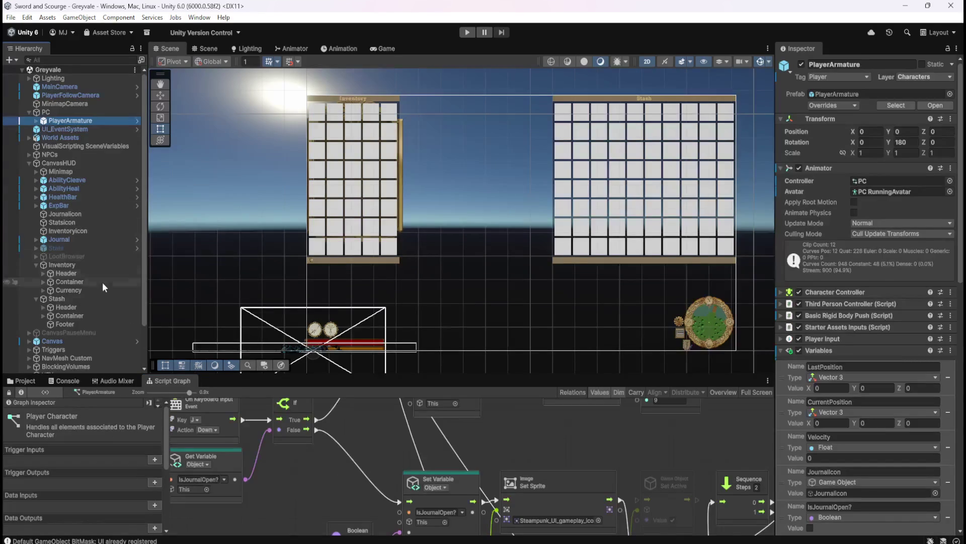
# Step: Maximize the Player Character graph and examine the Toggles Journal and Toggles Stats groups
pyautogui.hotkey('shift', 'space')
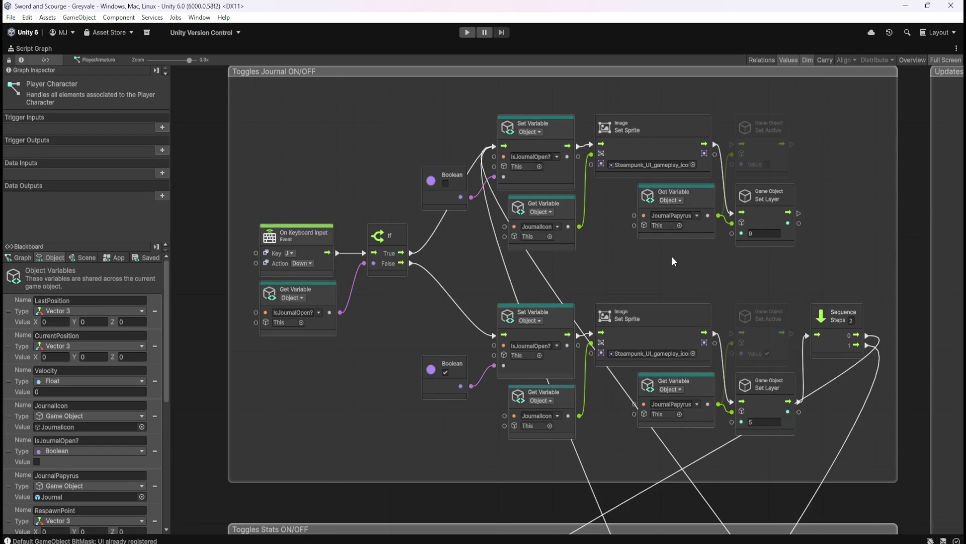
pyautogui.moveTo(658, 257)
pyautogui.mouseDown()
pyautogui.moveTo(618, 266)
pyautogui.moveTo(537, 207)
pyautogui.mouseUp()
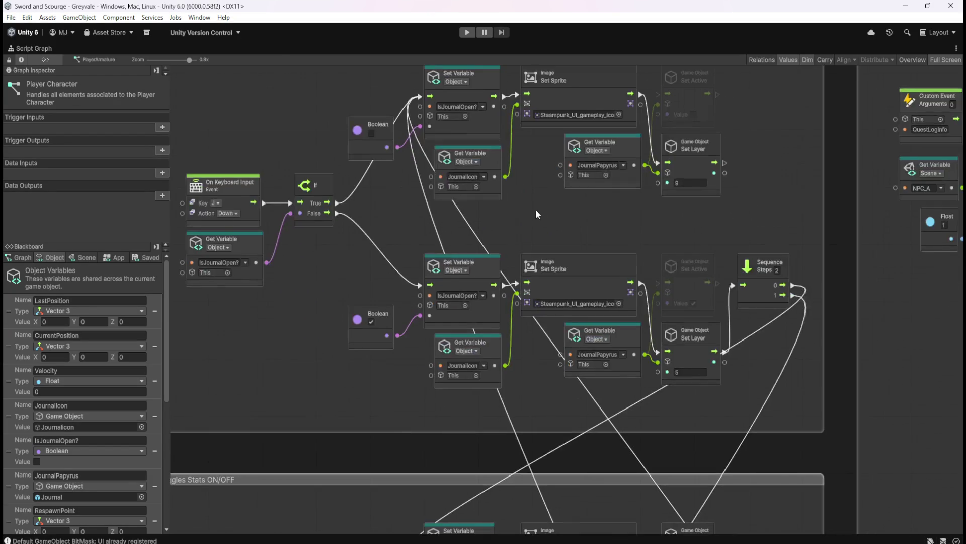
pyautogui.scroll(-5, 536, 207)
pyautogui.scroll(-2, 515, 219)
pyautogui.scroll(4, 742, 159)
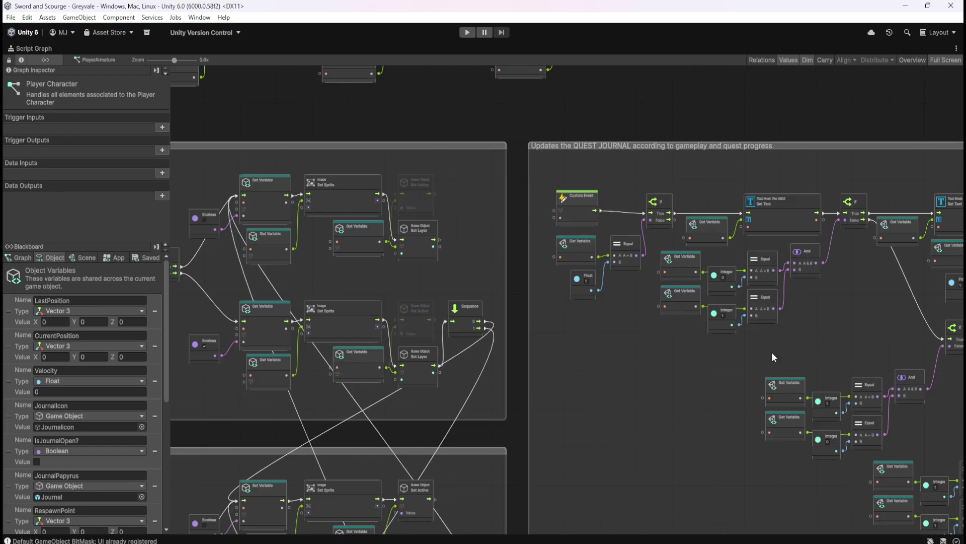
pyautogui.scroll(-3, 765, 346)
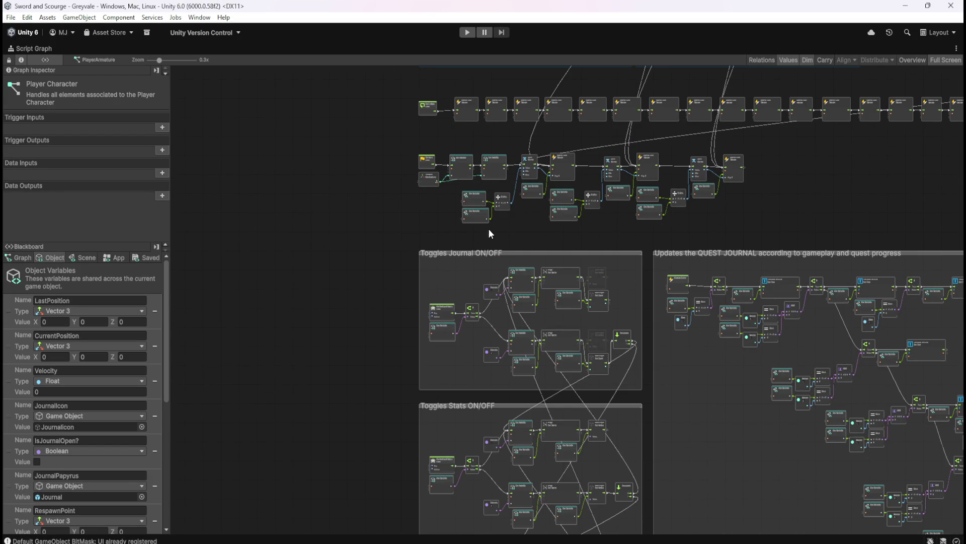
pyautogui.scroll(-3, 523, 327)
pyautogui.scroll(3, 556, 274)
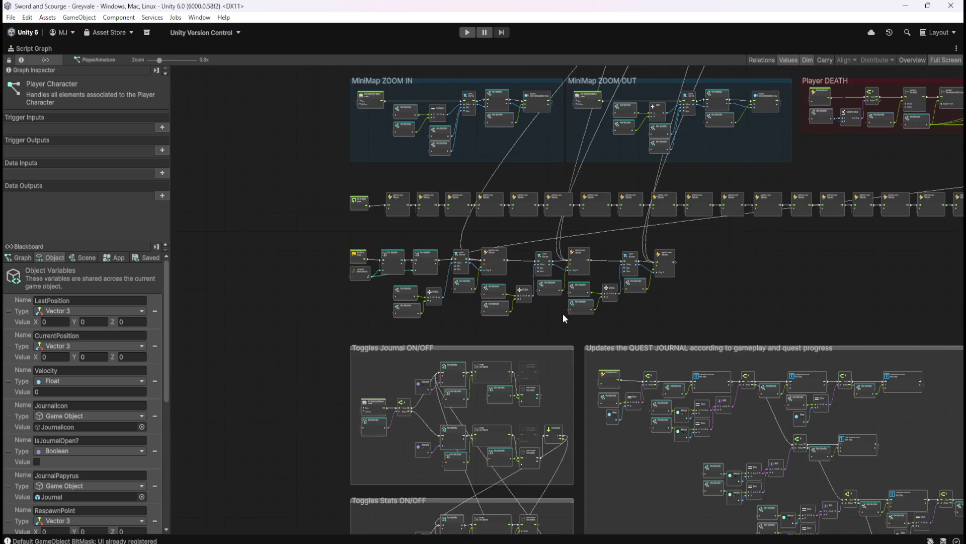
pyautogui.scroll(-3, 554, 334)
pyautogui.moveTo(815, 159)
pyautogui.mouseDown()
pyautogui.moveTo(700, 311)
pyautogui.moveTo(761, 180)
pyautogui.mouseUp()
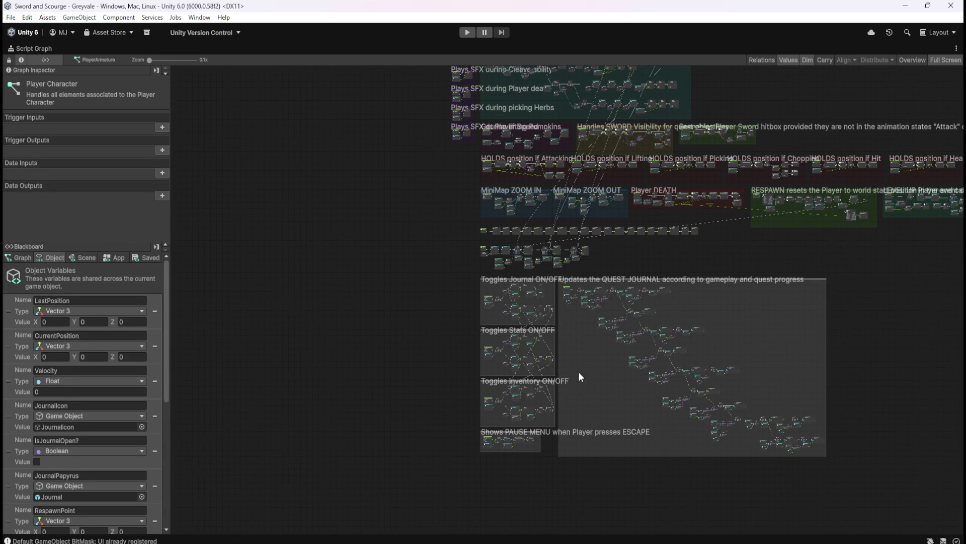
pyautogui.scroll(5, 579, 375)
pyautogui.moveTo(722, 240); pyautogui.dragTo(711, 296)
pyautogui.moveTo(715, 242); pyautogui.dragTo(733, 365)
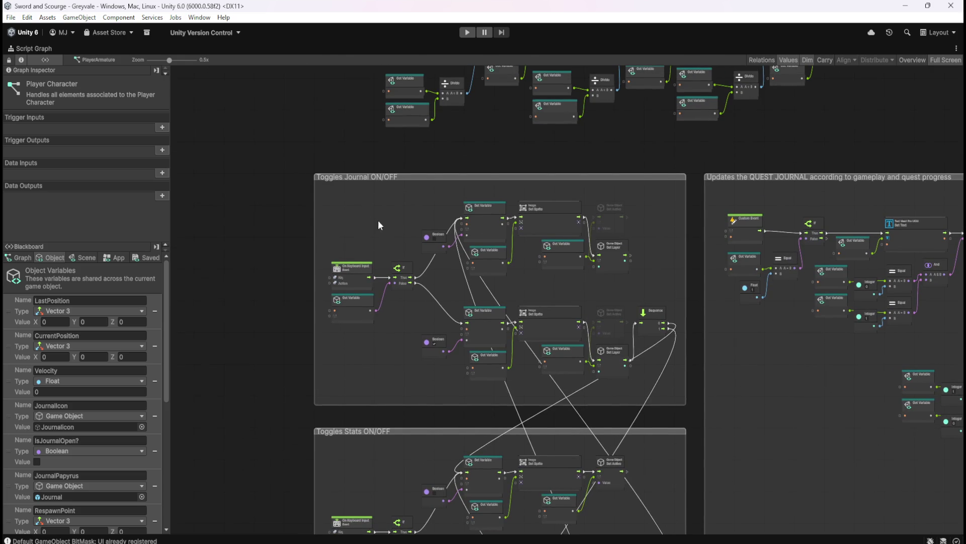
pyautogui.scroll(3, 406, 254)
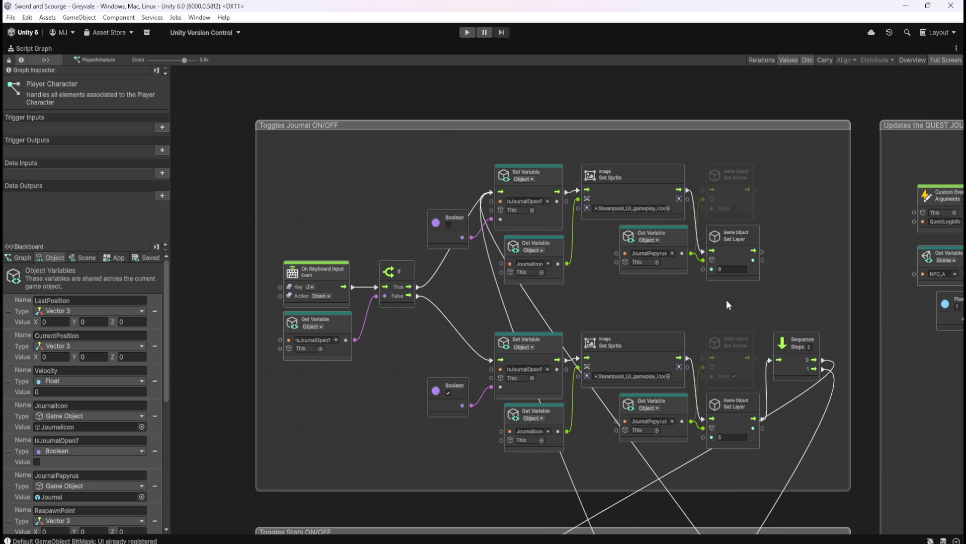
pyautogui.moveTo(722, 308); pyautogui.dragTo(711, 199)
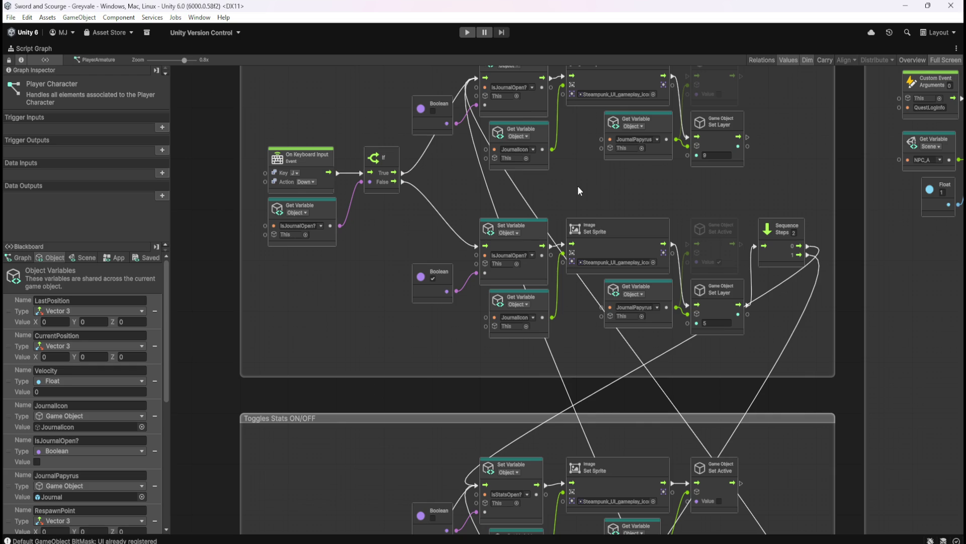
pyautogui.hotkey('shift', 'space')
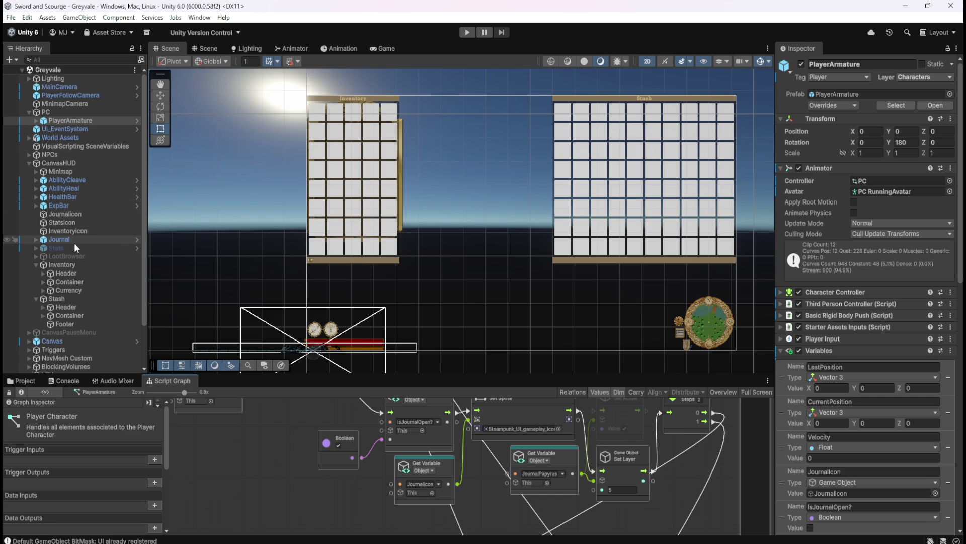
# Step: Review the Toggles Stats ON/OFF group's Set Active nodes in the full-size graph
pyautogui.hotkey('shift', 'space')
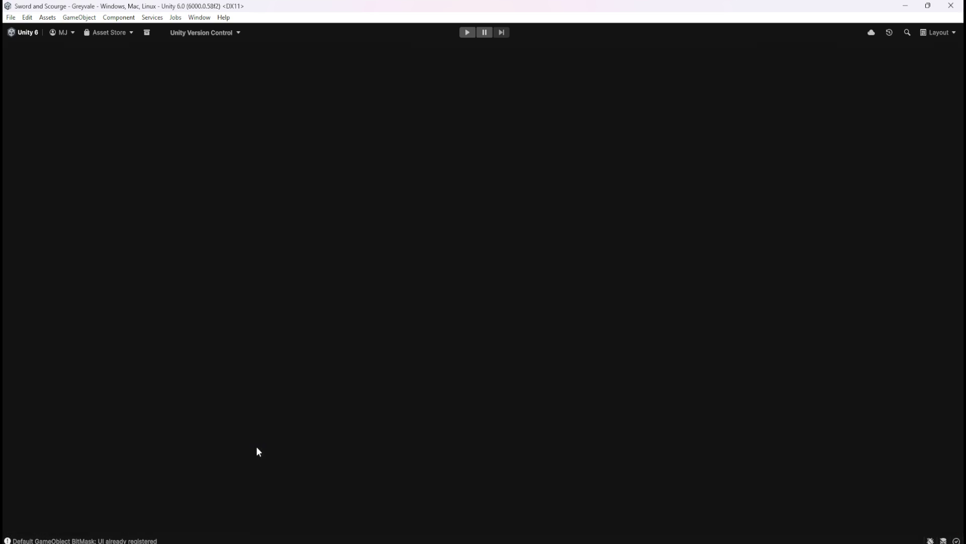
pyautogui.moveTo(405, 394); pyautogui.dragTo(407, 147)
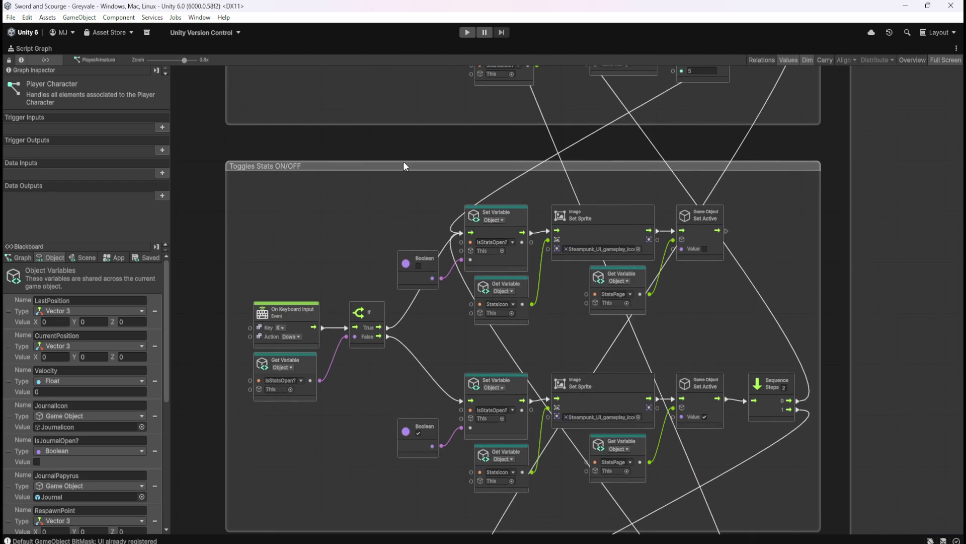
pyautogui.scroll(5, 383, 148)
pyautogui.scroll(-5, 379, 132)
pyautogui.scroll(2, 416, 283)
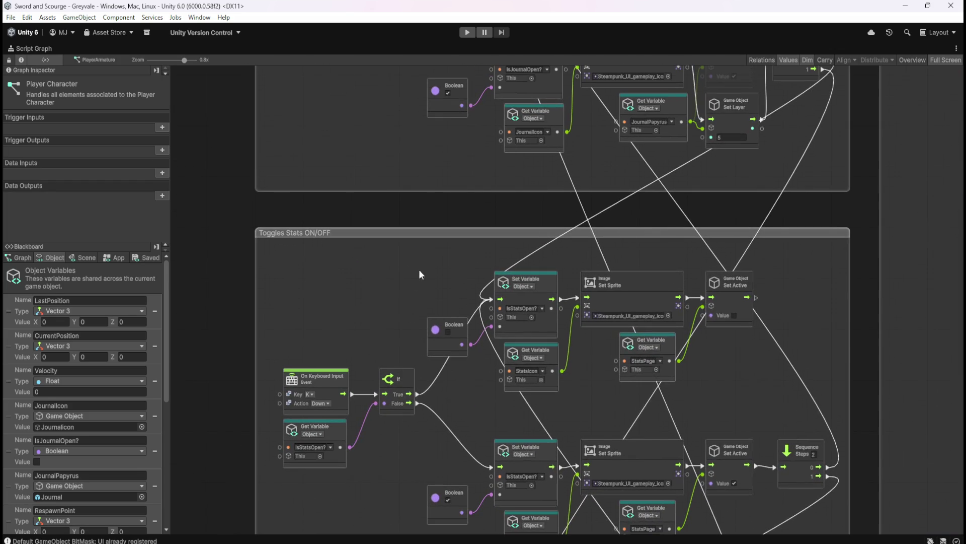
pyautogui.hotkey('shift', 'space')
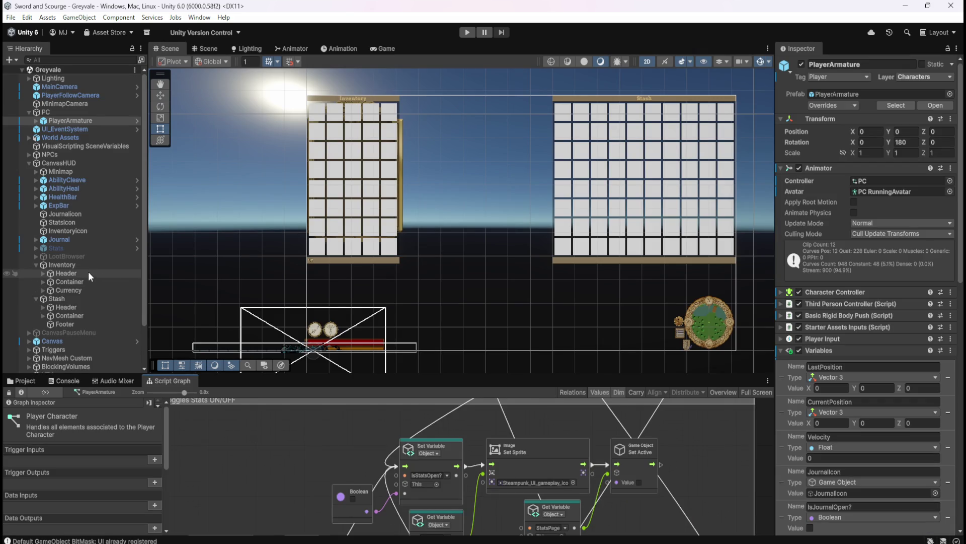
# Step: Try UI_hide on Stash, cancel, and step through its Container, Header and Footer children
pyautogui.click(62, 296)
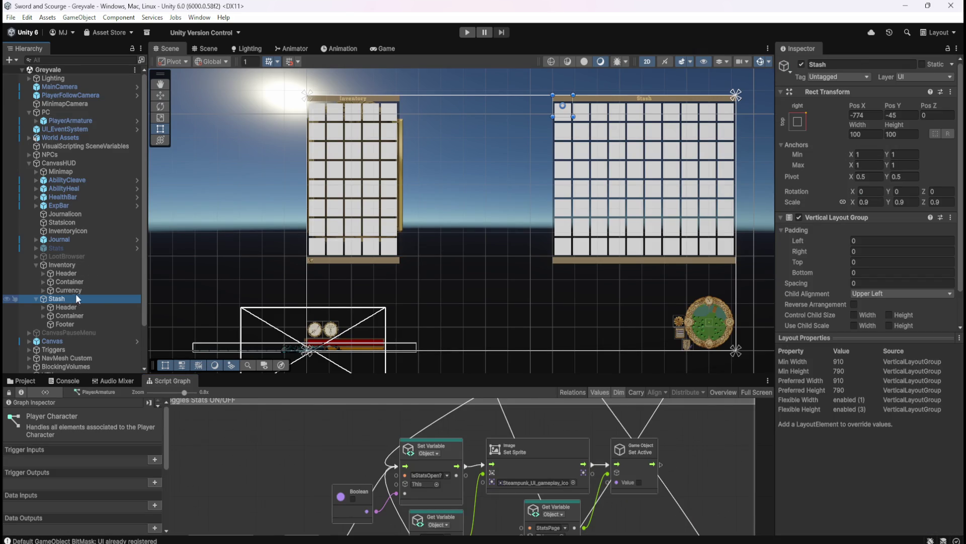
pyautogui.click(908, 76)
pyautogui.click(904, 194)
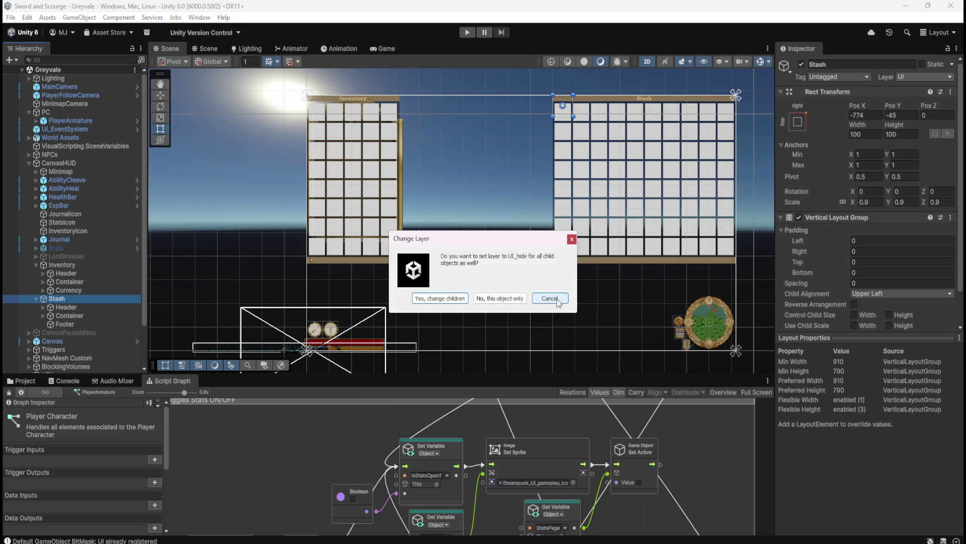
pyautogui.click(509, 301)
pyautogui.click(74, 308)
pyautogui.press('Up')
pyautogui.press('Down')
pyautogui.press('Down')
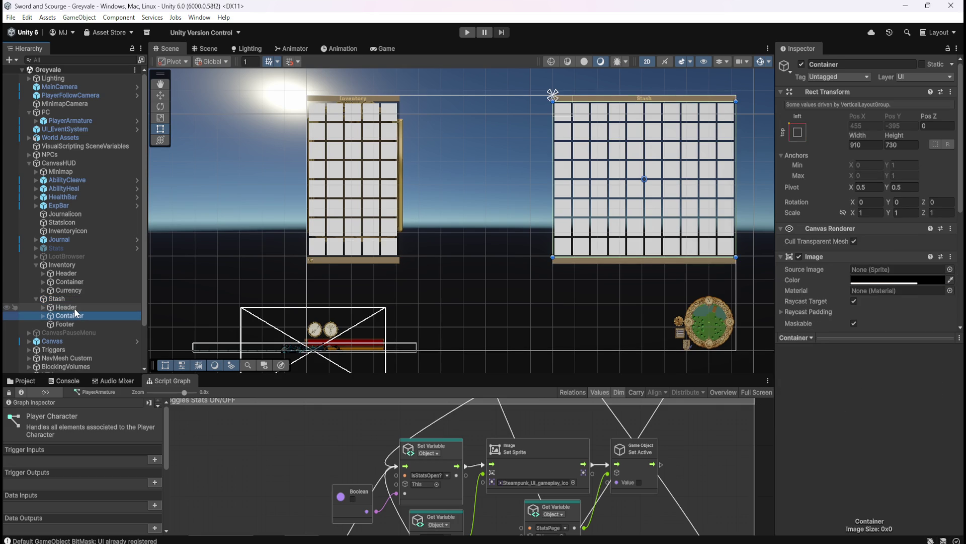
pyautogui.press('Down')
pyautogui.press('Up')
pyautogui.press('Up')
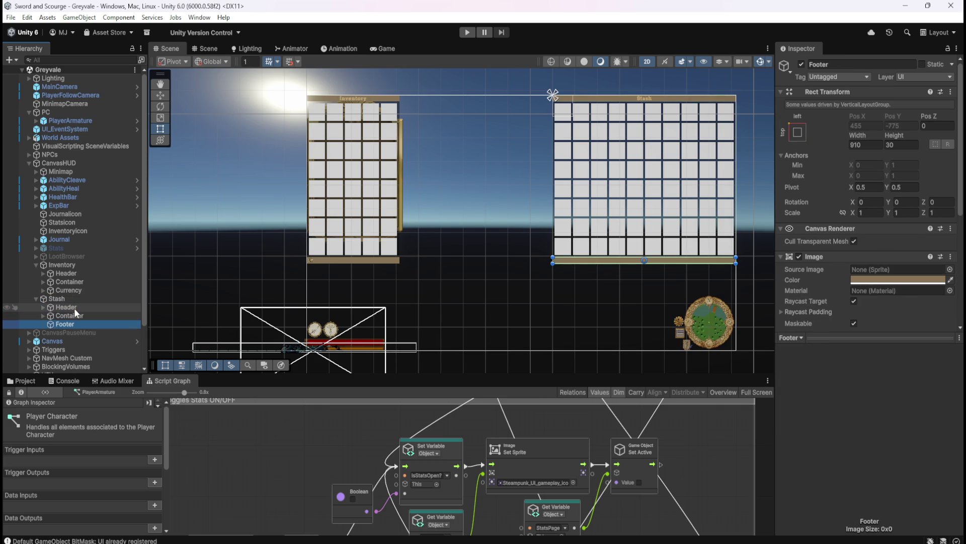
pyautogui.press('Up')
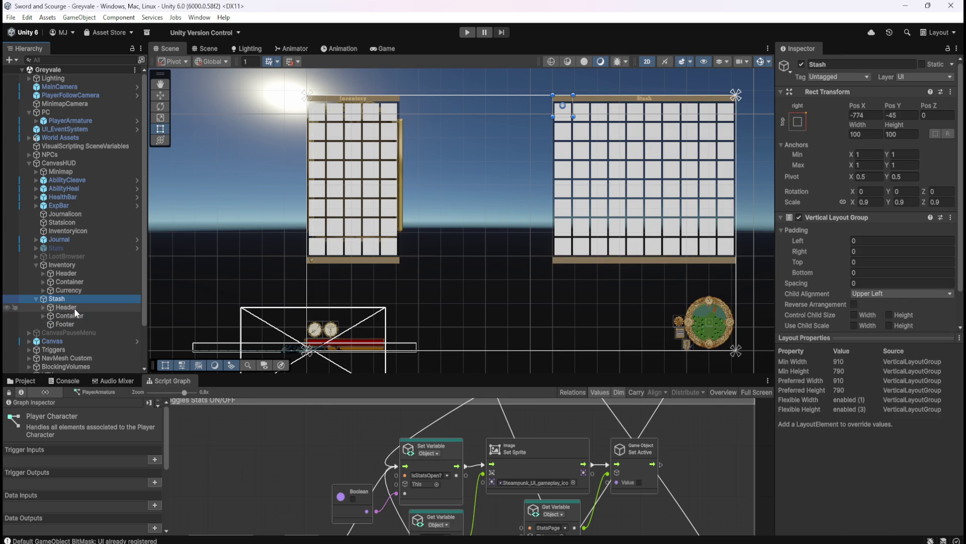
# Step: Set Stash and all its children to UI_hide, save the scene, and enter Play mode
pyautogui.click(928, 79)
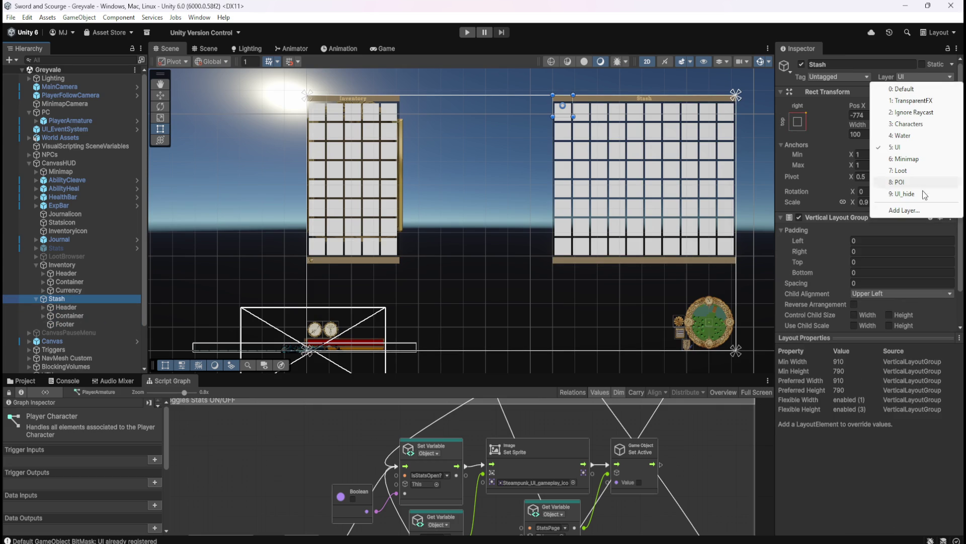
pyautogui.click(914, 194)
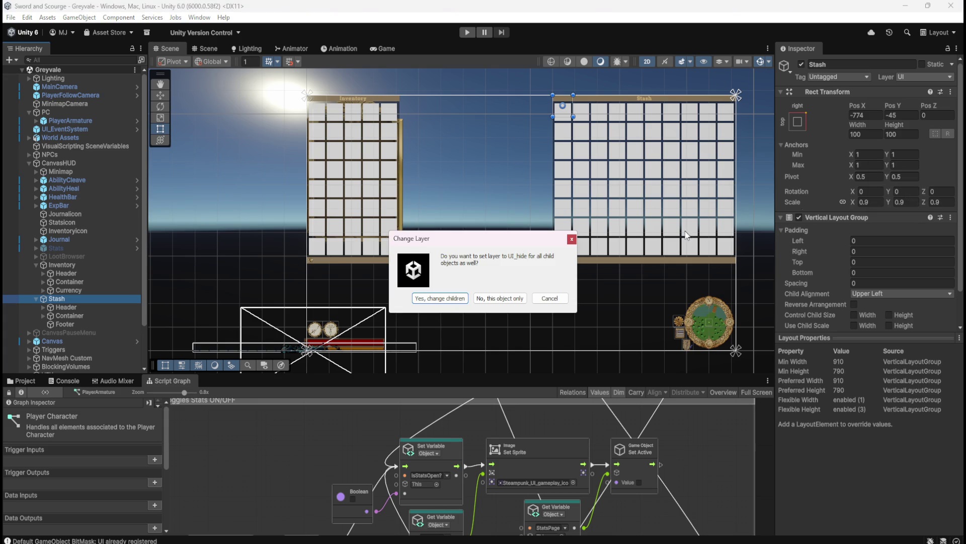
pyautogui.click(443, 298)
pyautogui.hotkey('ctrl', 's')
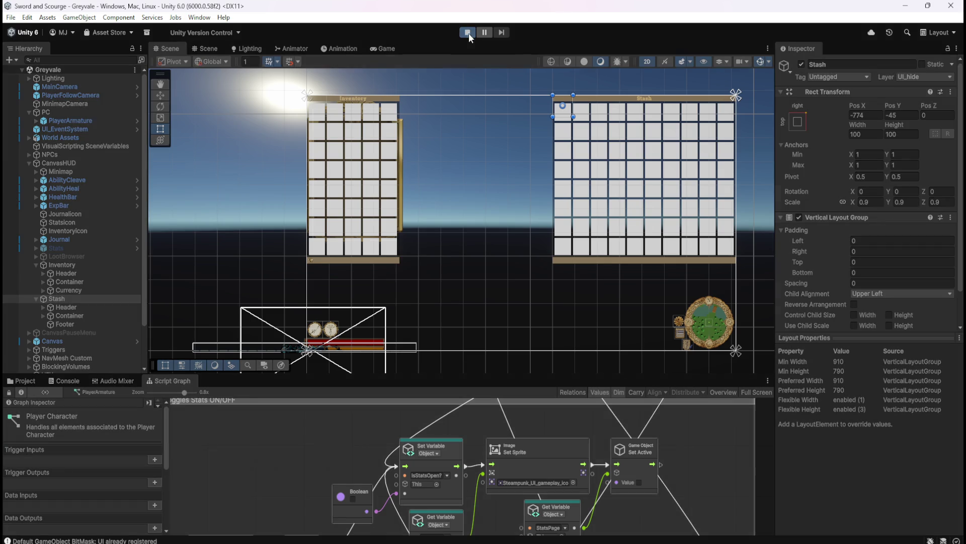
pyautogui.click(468, 33)
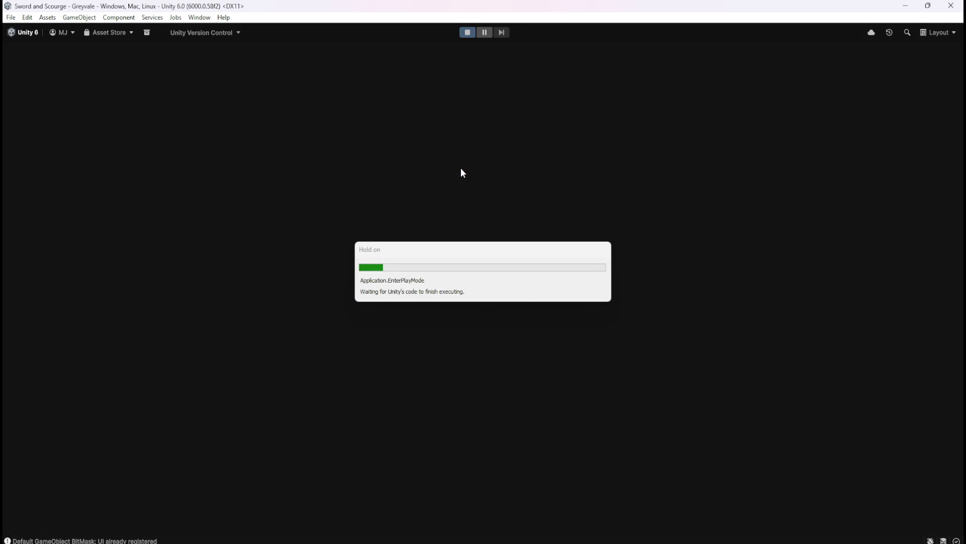
pyautogui.press('w')
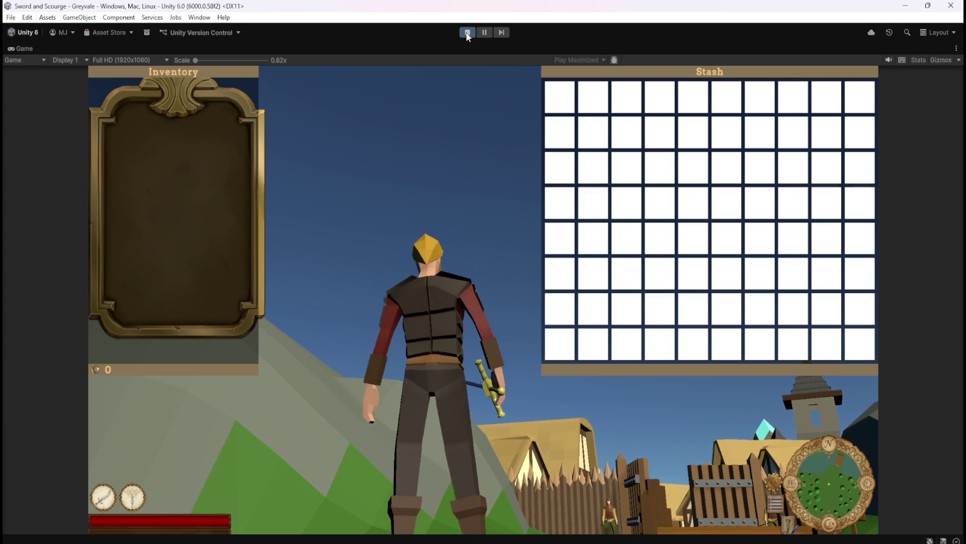
pyautogui.click(466, 32)
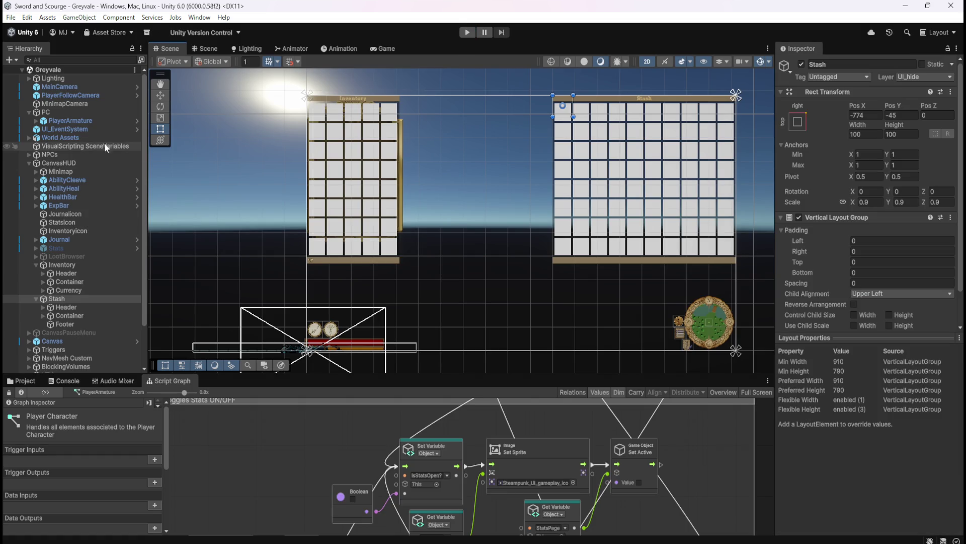
# Step: Inspect PlayerFollowCamera, Stats and Journal, checking Journal's layer without changing it
pyautogui.click(89, 97)
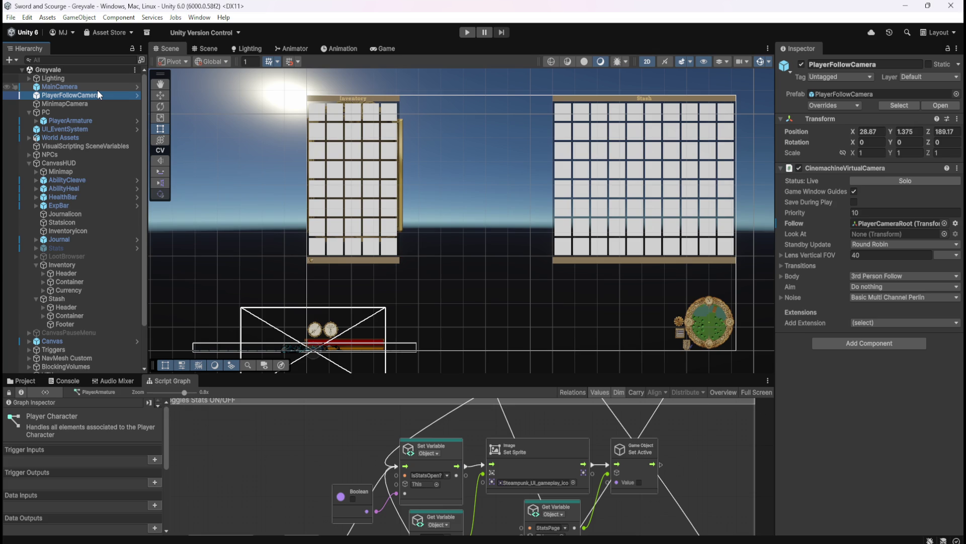
pyautogui.hotkey('shift', 'space')
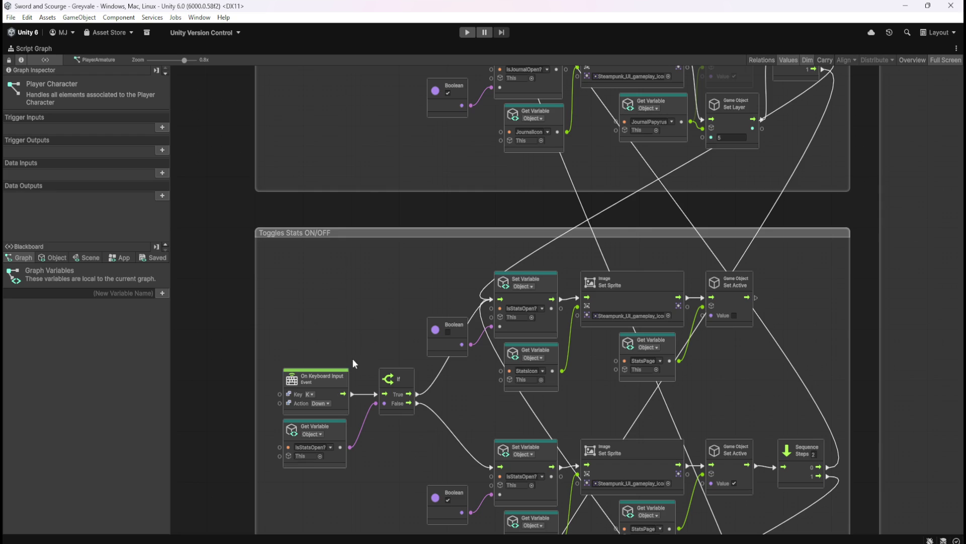
pyautogui.hotkey('shift', 'space')
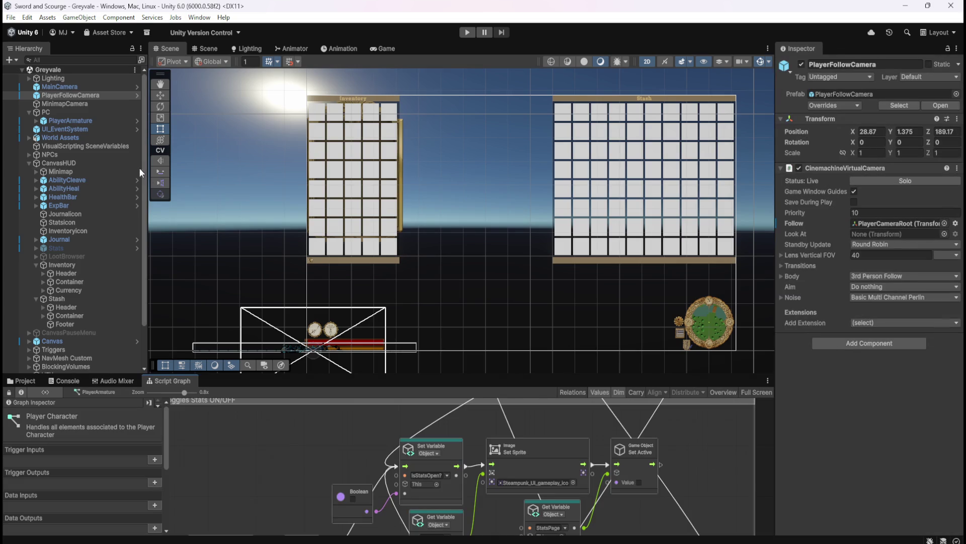
pyautogui.click(85, 248)
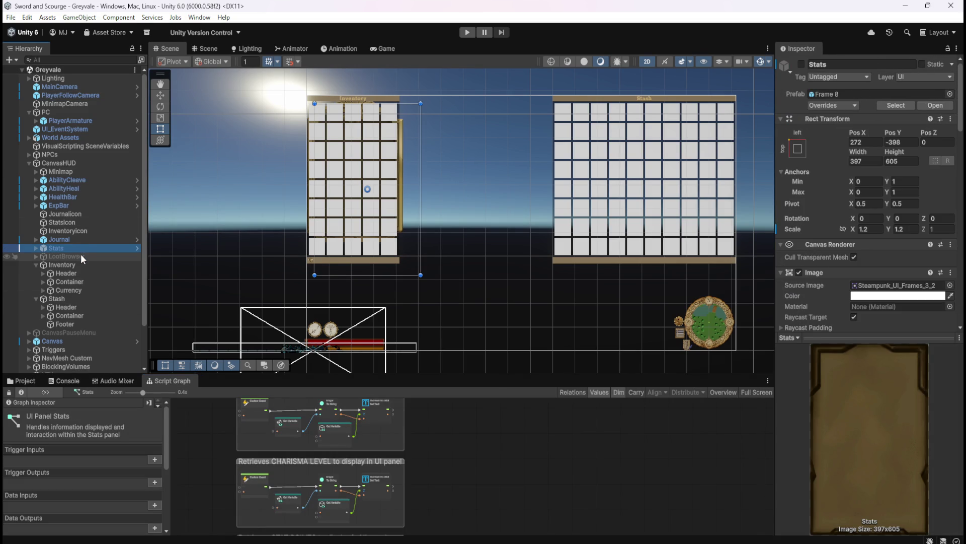
pyautogui.click(86, 241)
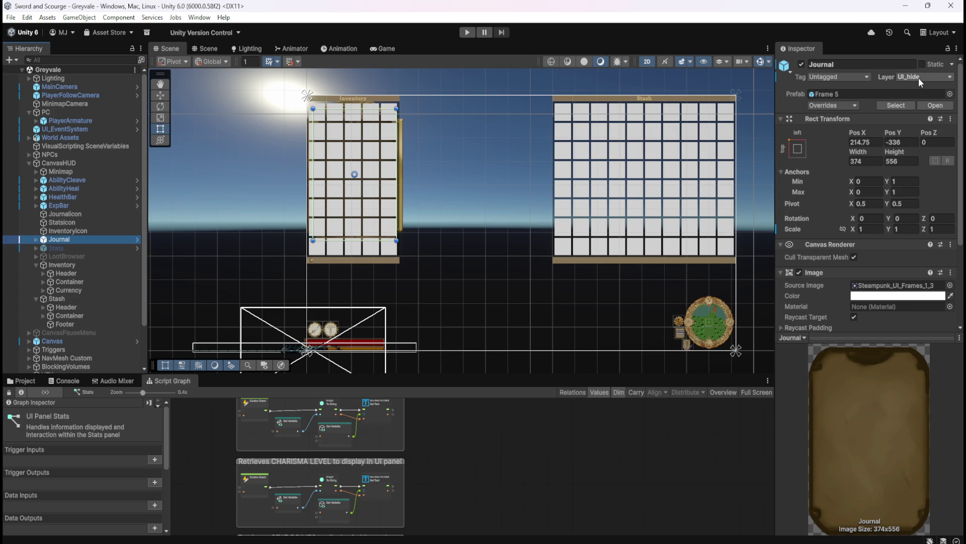
pyautogui.click(919, 80)
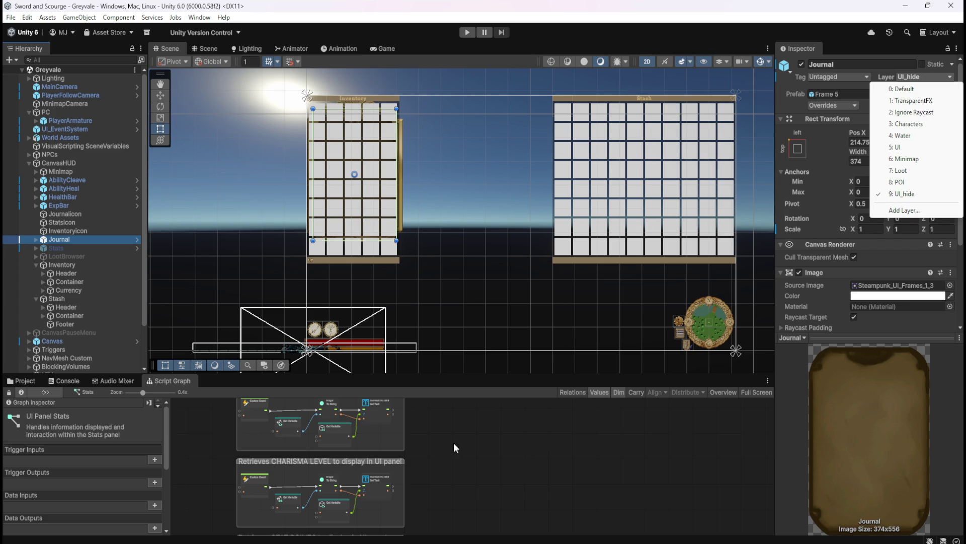
pyautogui.click(467, 439)
# Step: Review PlayerArmature's Toggles Journal group, then show MainCamera's Culling Mask layer list
pyautogui.hotkey('shift', 'space')
pyautogui.hotkey('shift', 'space')
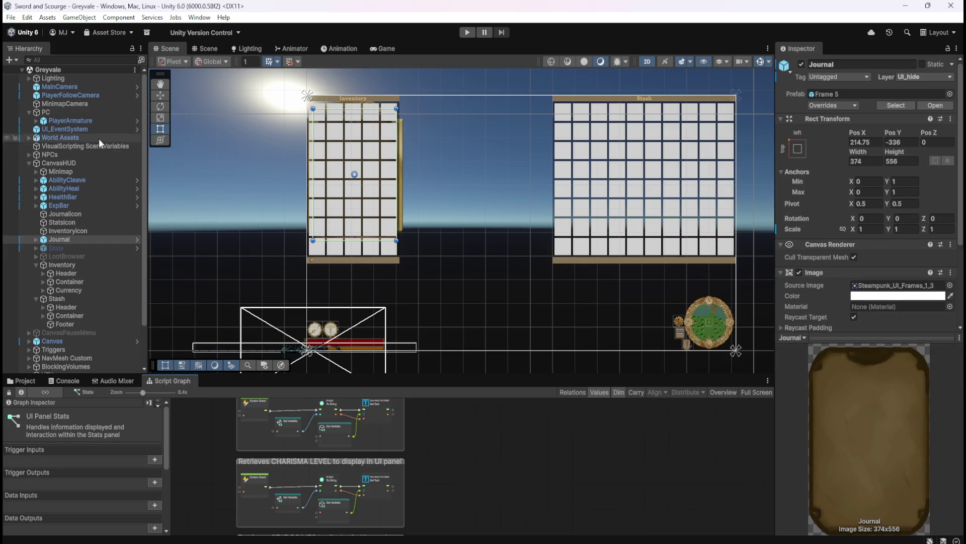
pyautogui.click(101, 122)
pyautogui.hotkey('shift', 'space')
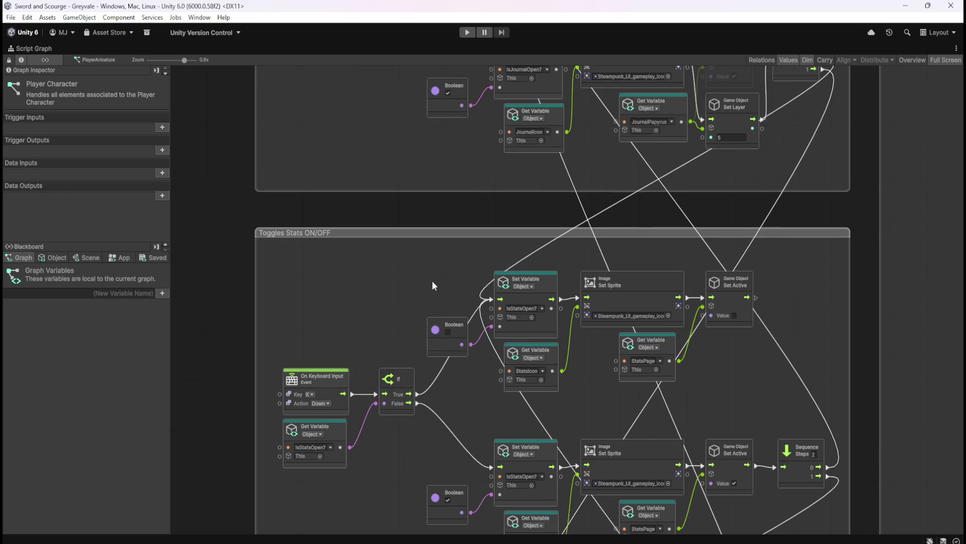
pyautogui.moveTo(452, 180); pyautogui.dragTo(452, 466)
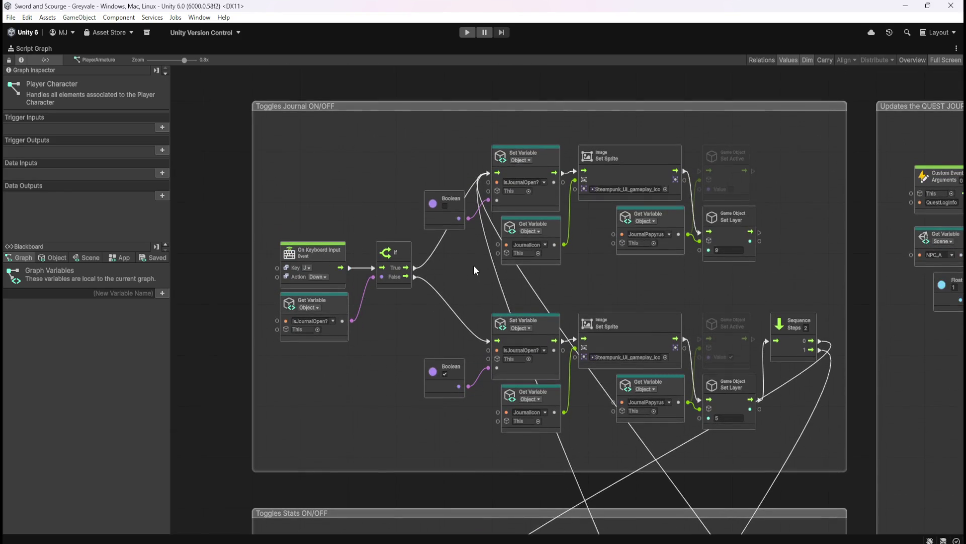
pyautogui.moveTo(474, 265); pyautogui.dragTo(476, 321)
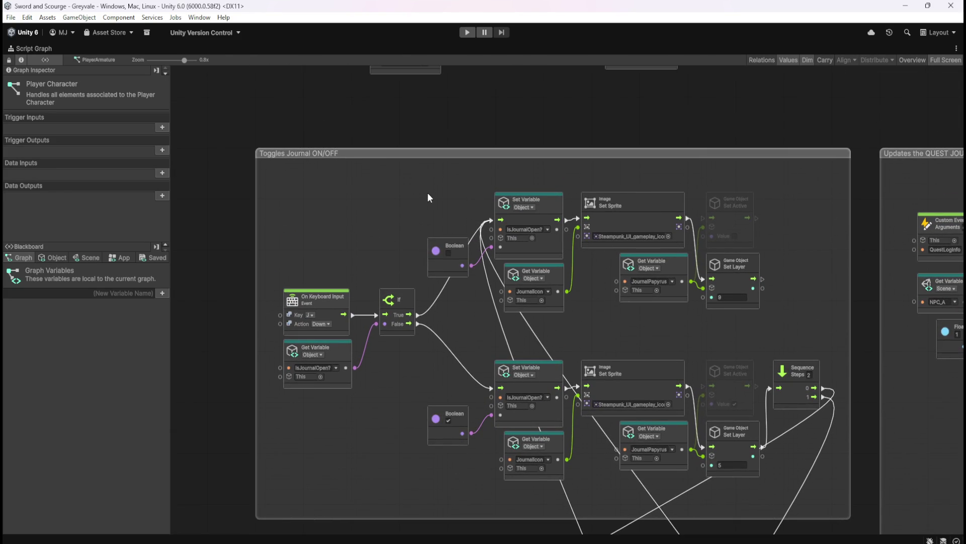
pyautogui.hotkey('shift', 'space')
pyautogui.click(94, 88)
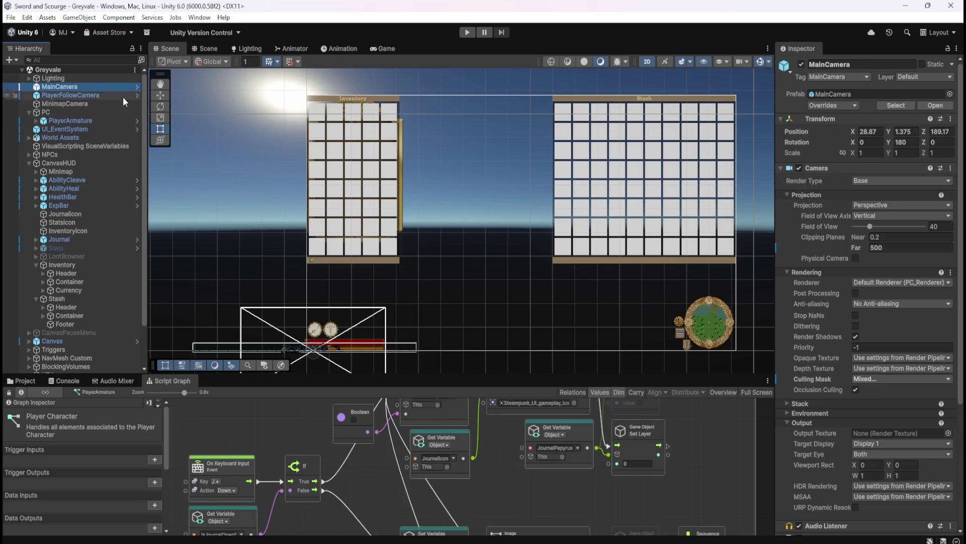
pyautogui.click(885, 379)
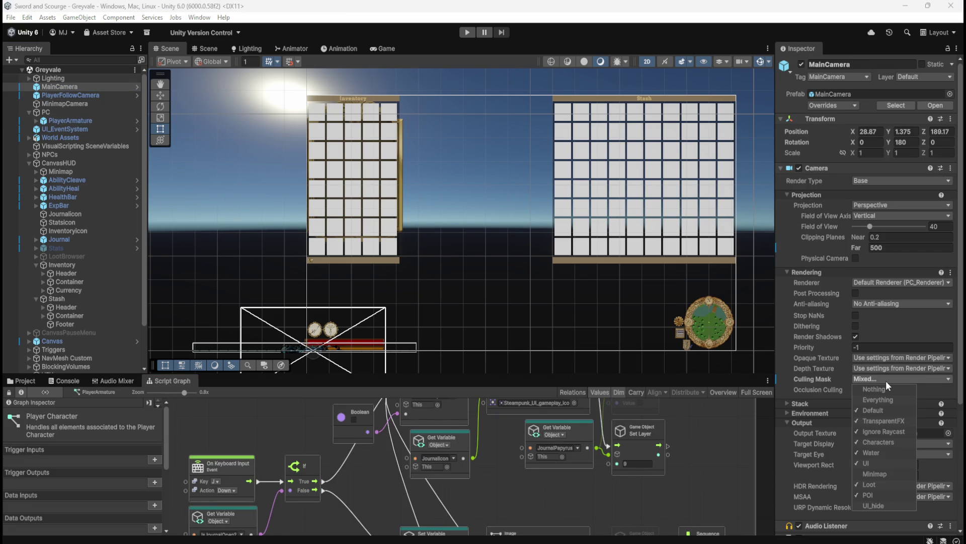
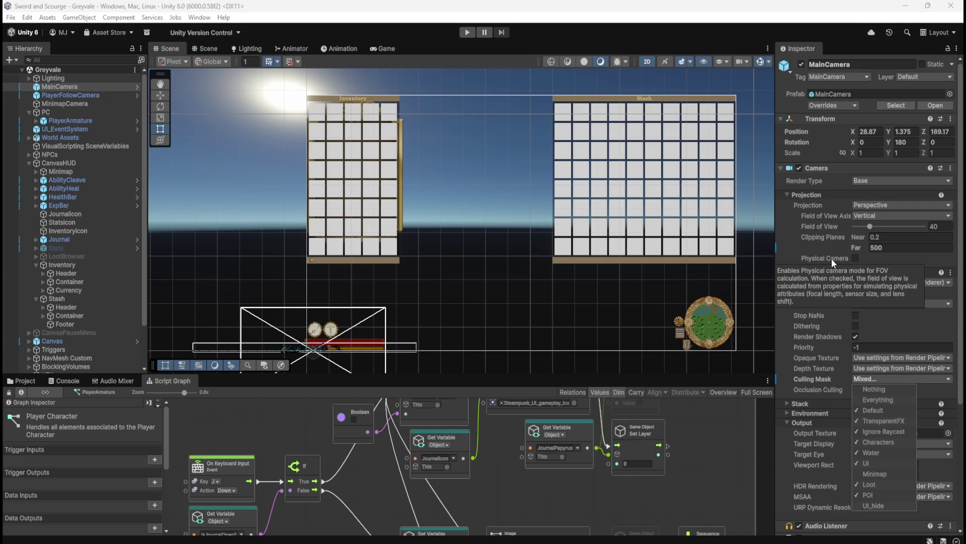
# Step: Close the MainCamera's Culling Mask list and select VisualScripting SceneVariables
pyautogui.scroll(-3, 832, 258)
pyautogui.scroll(-6, 829, 358)
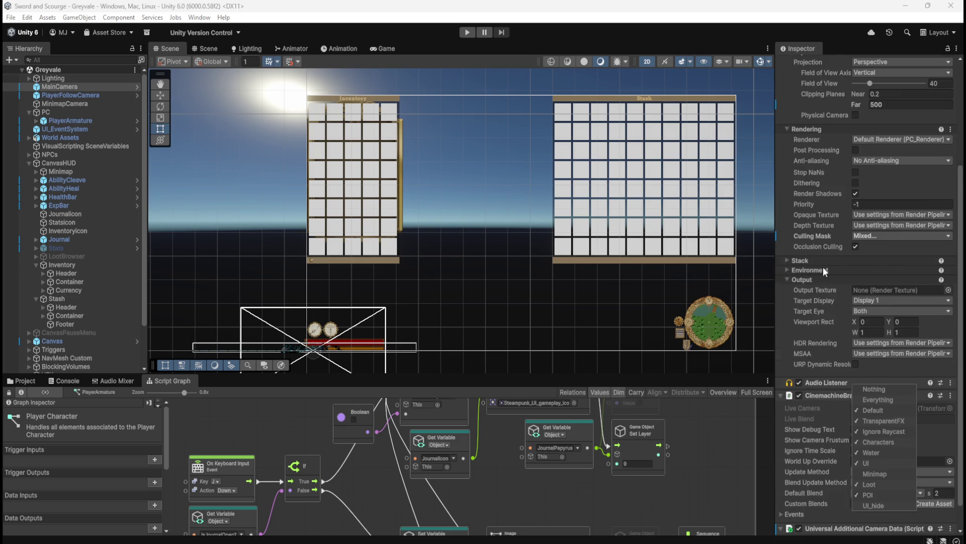
pyautogui.scroll(9, 824, 270)
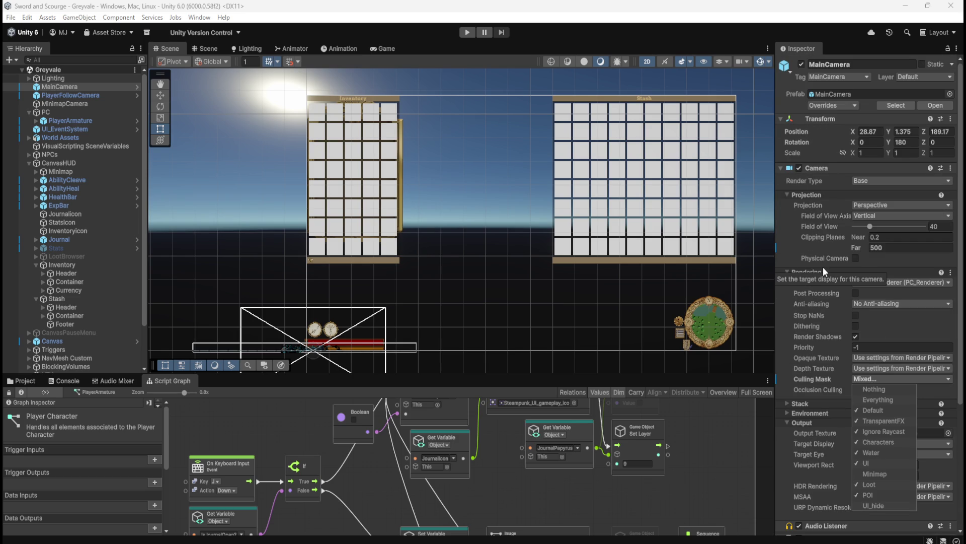
pyautogui.click(90, 145)
# Step: Inspect World Assets, expand and collapse its children, then maximize the Script Graph
pyautogui.click(88, 137)
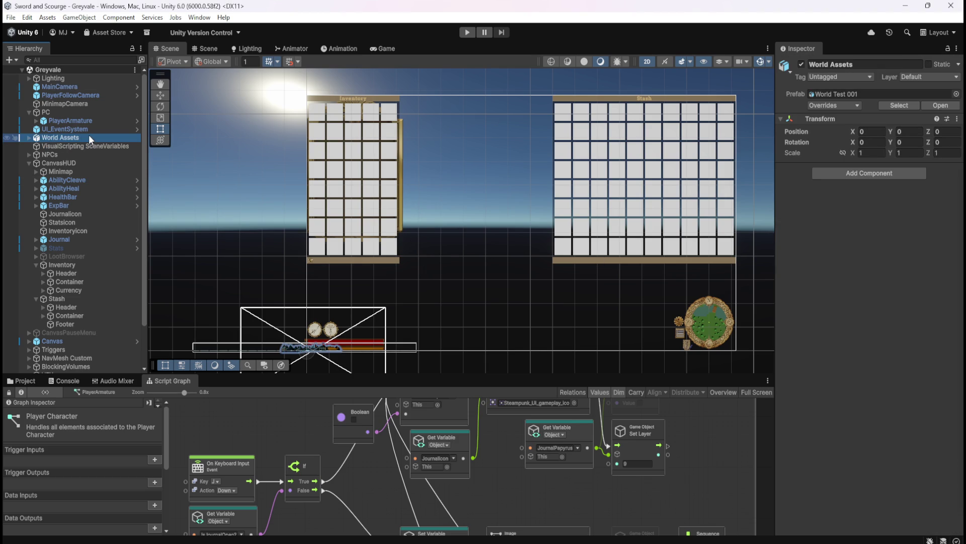
pyautogui.click(29, 137)
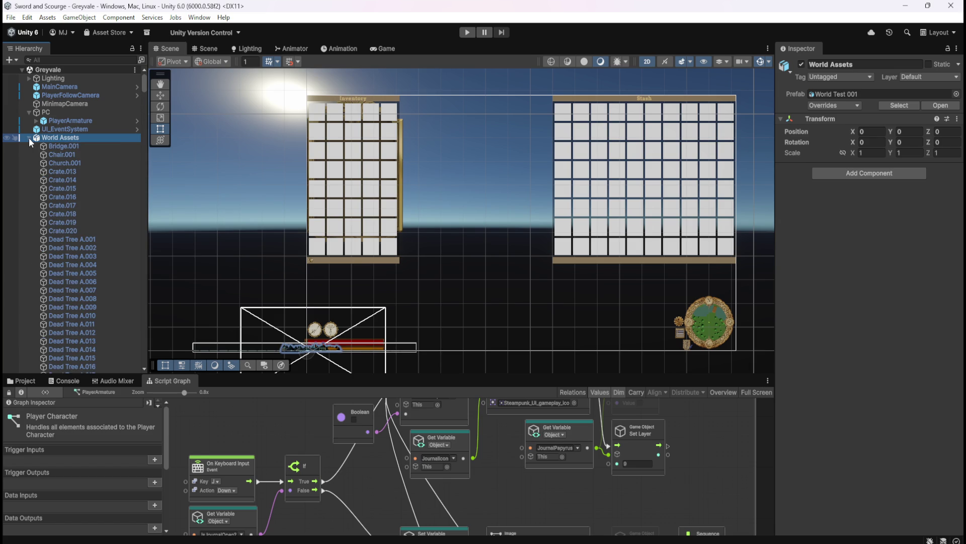
pyautogui.click(31, 137)
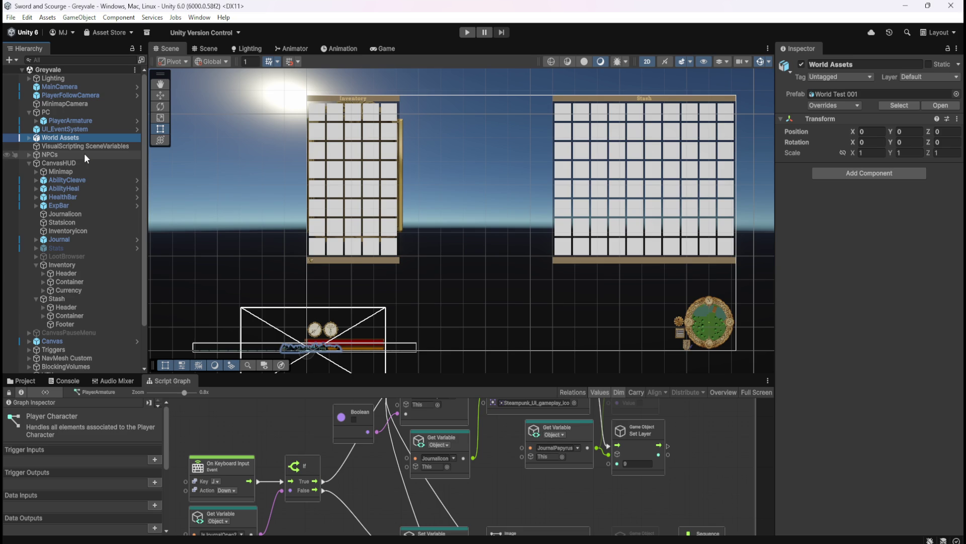
pyautogui.click(312, 424)
pyautogui.hotkey('shift', 'space')
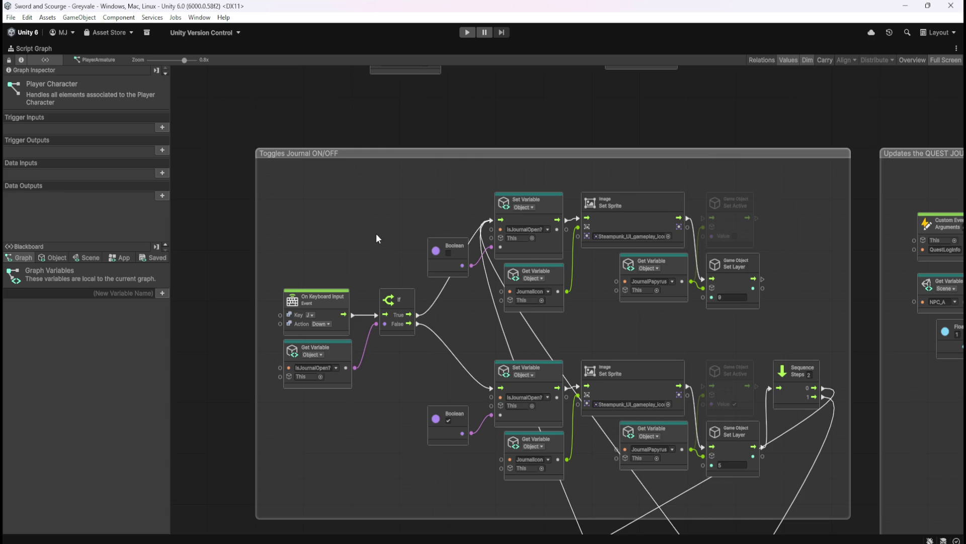
# Step: Restore the normal layout and review MainCamera's Transform and Camera settings
pyautogui.hotkey('shift', 'space')
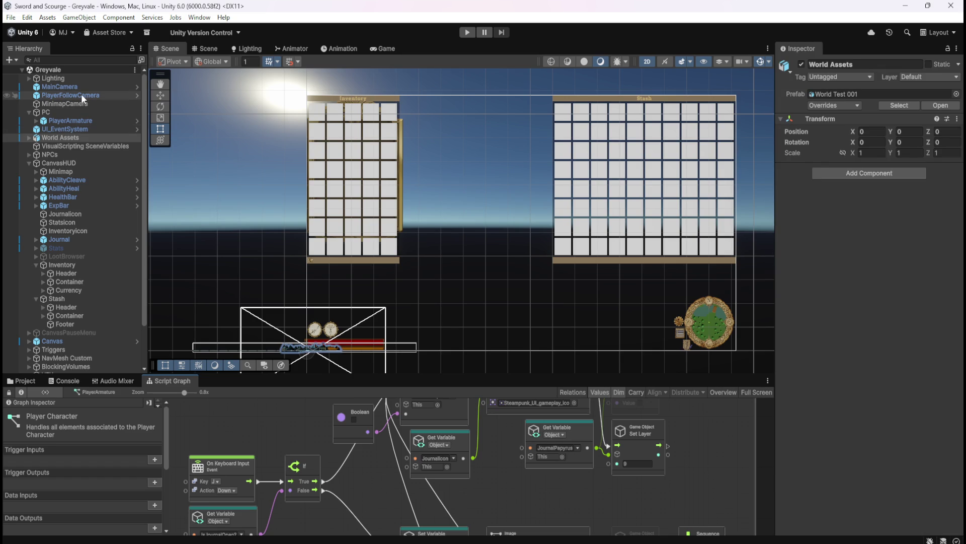
pyautogui.click(86, 88)
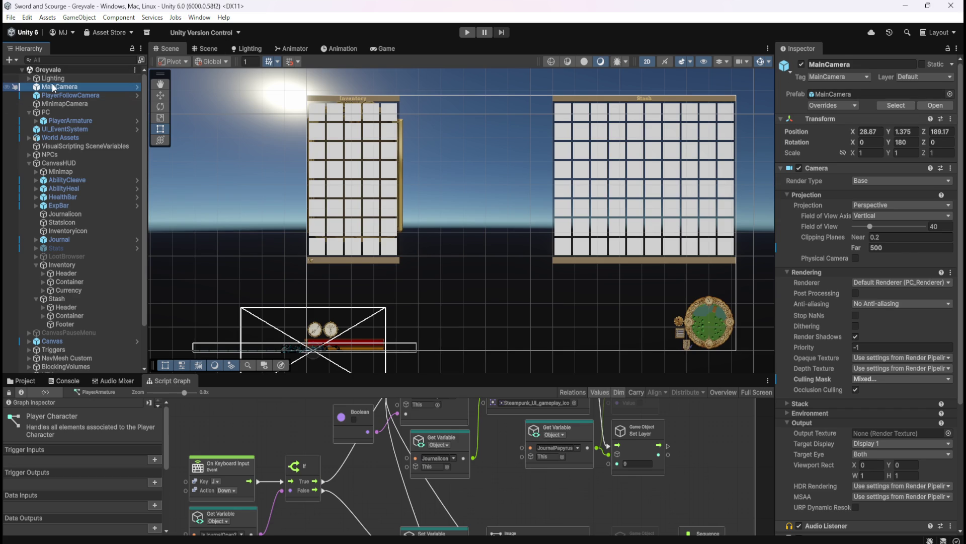
pyautogui.scroll(-3, 81, 172)
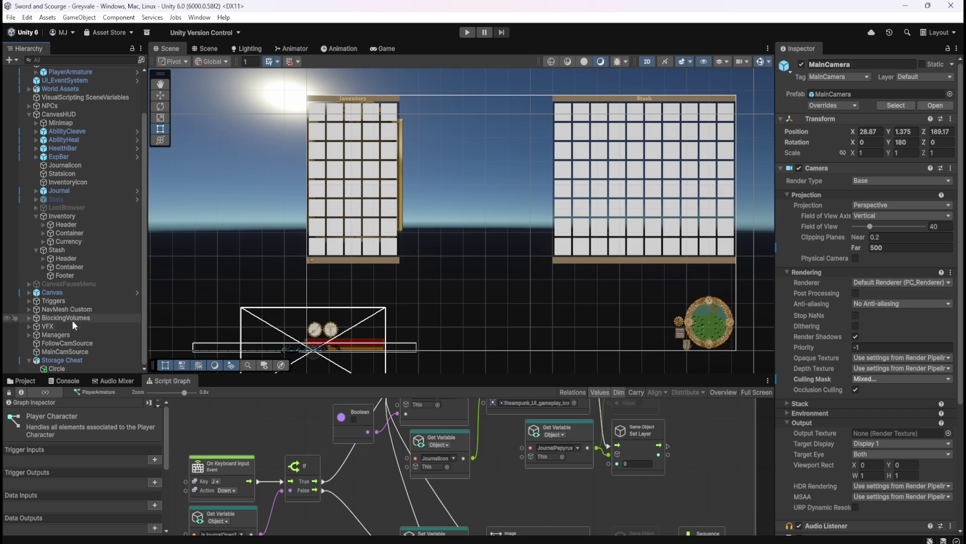
pyautogui.scroll(3, 72, 274)
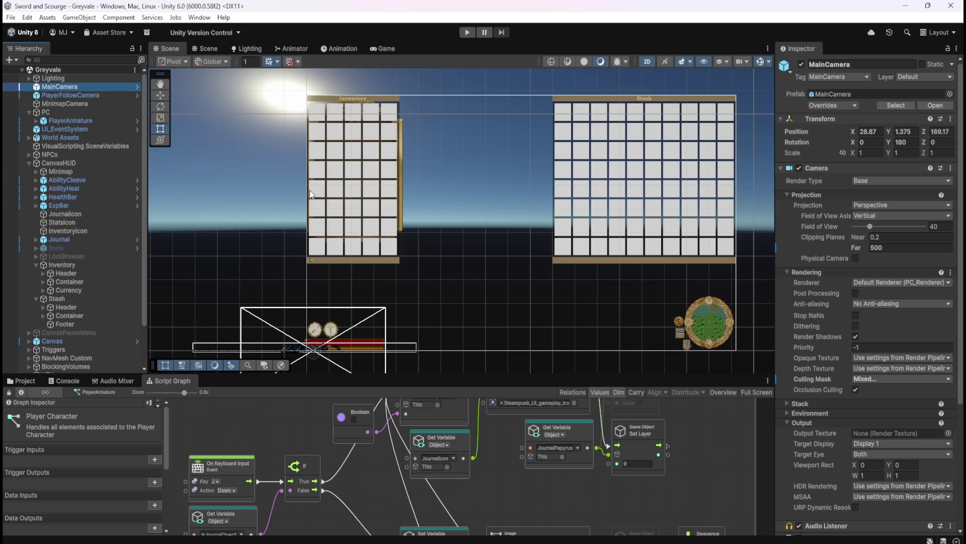
# Step: Browse VisualScripting SceneVariables' Variables list top to bottom, then reselect MainCamera
pyautogui.moveTo(804, 284)
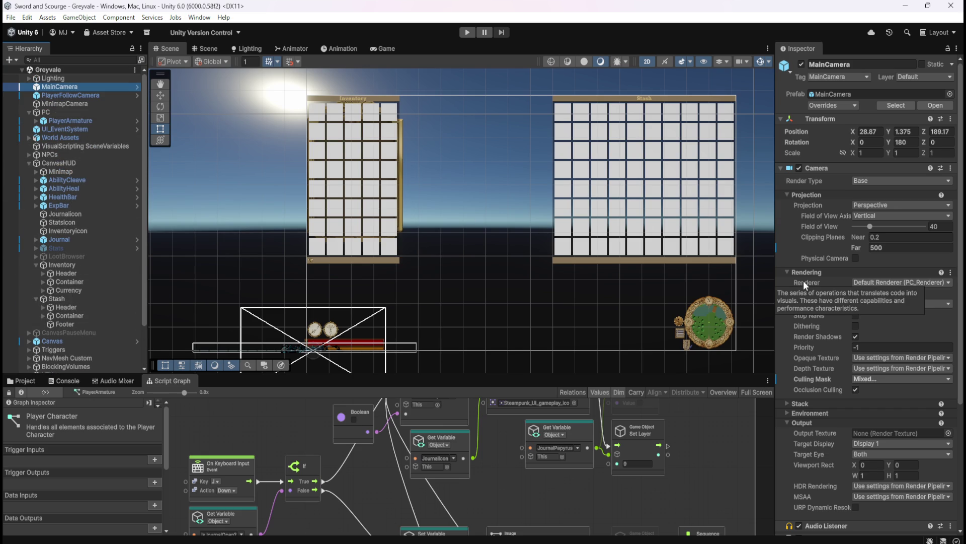
pyautogui.click(86, 145)
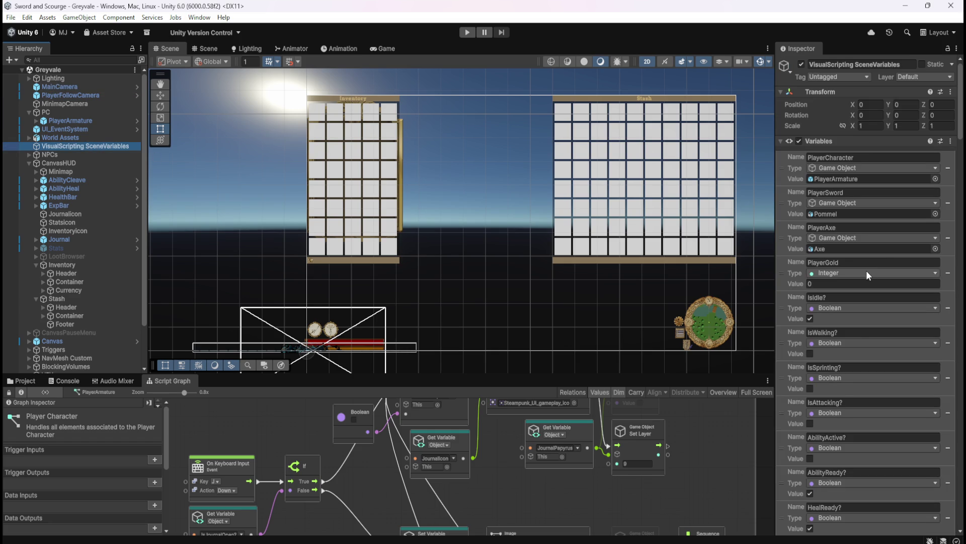
pyautogui.scroll(-10, 841, 352)
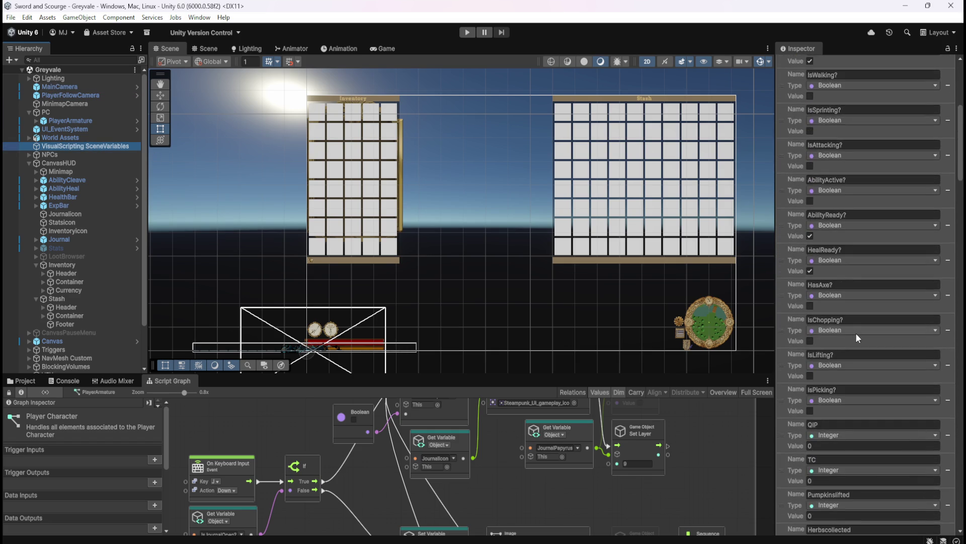
pyautogui.scroll(10, 853, 333)
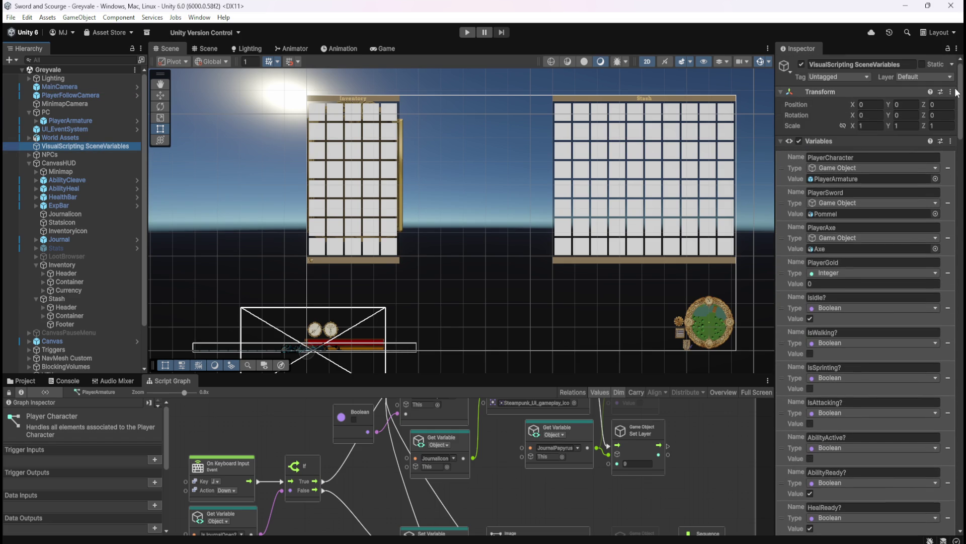
pyautogui.moveTo(961, 85); pyautogui.dragTo(961, 496)
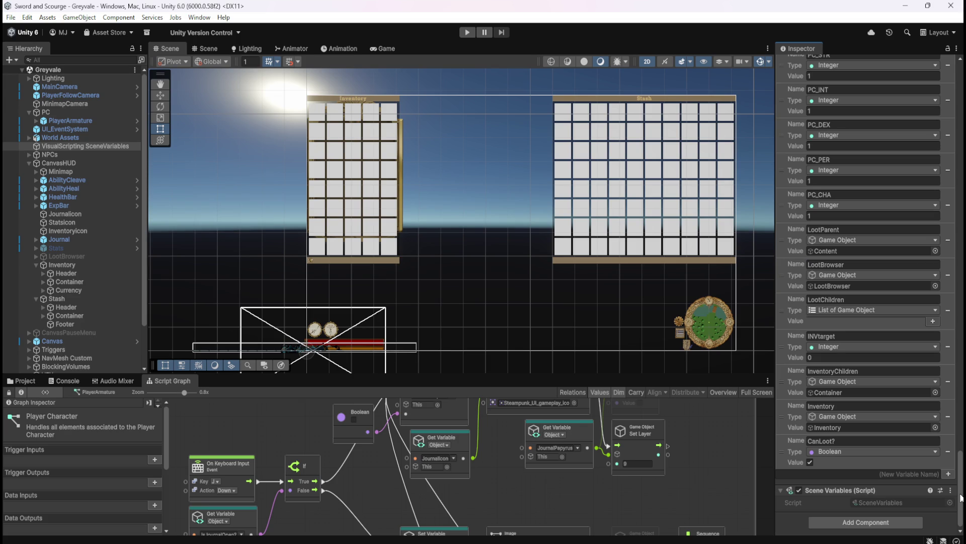
pyautogui.moveTo(960, 497)
pyautogui.mouseDown()
pyautogui.moveTo(959, 227)
pyautogui.moveTo(942, 60)
pyautogui.mouseUp()
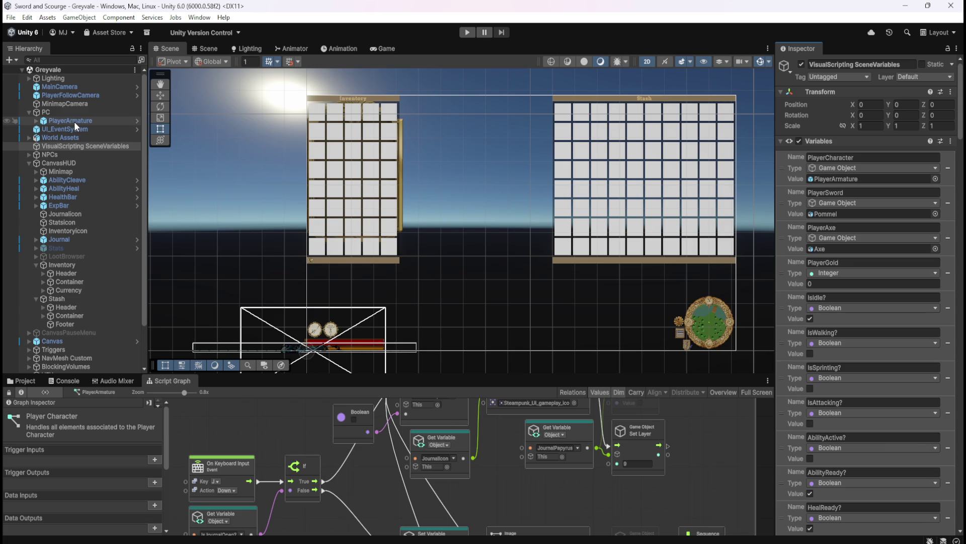
pyautogui.click(78, 89)
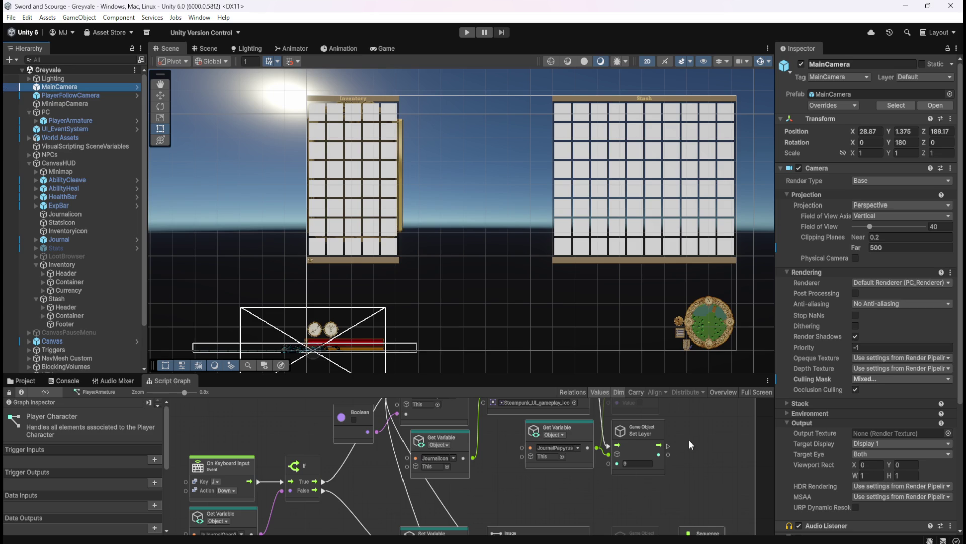
# Step: Maximize the journal toggle Script Graph for a full-size look, then restore the layout
pyautogui.hotkey('shift', 'space')
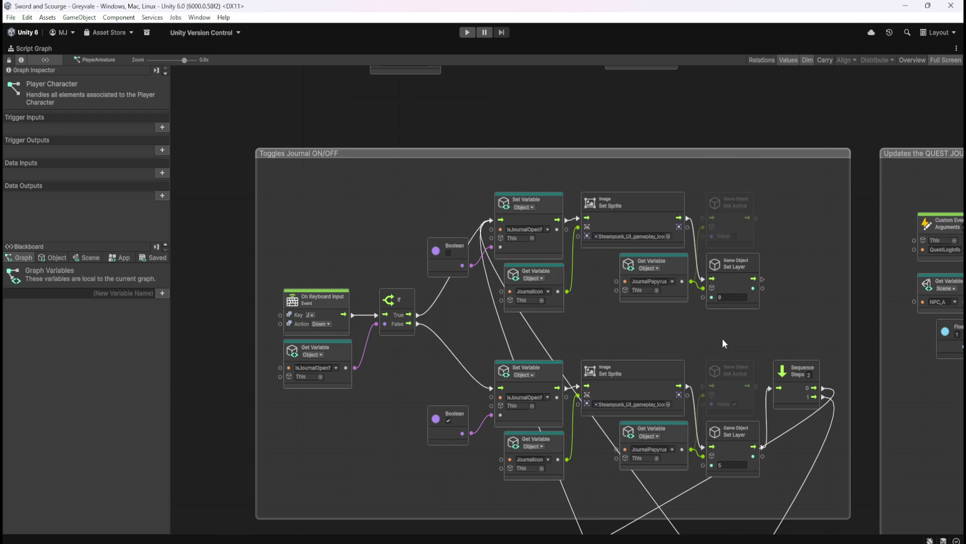
pyautogui.hotkey('shift', 'space')
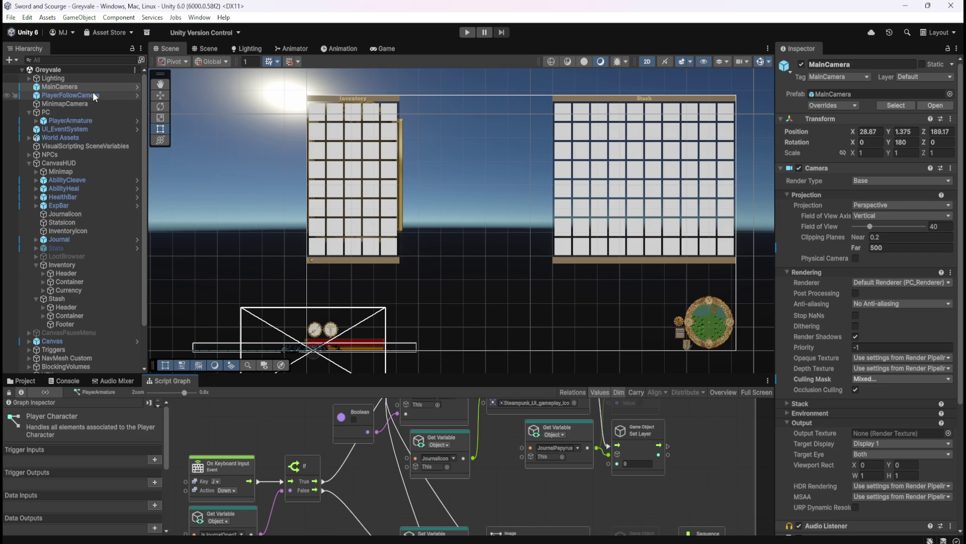
pyautogui.click(67, 95)
pyautogui.click(74, 87)
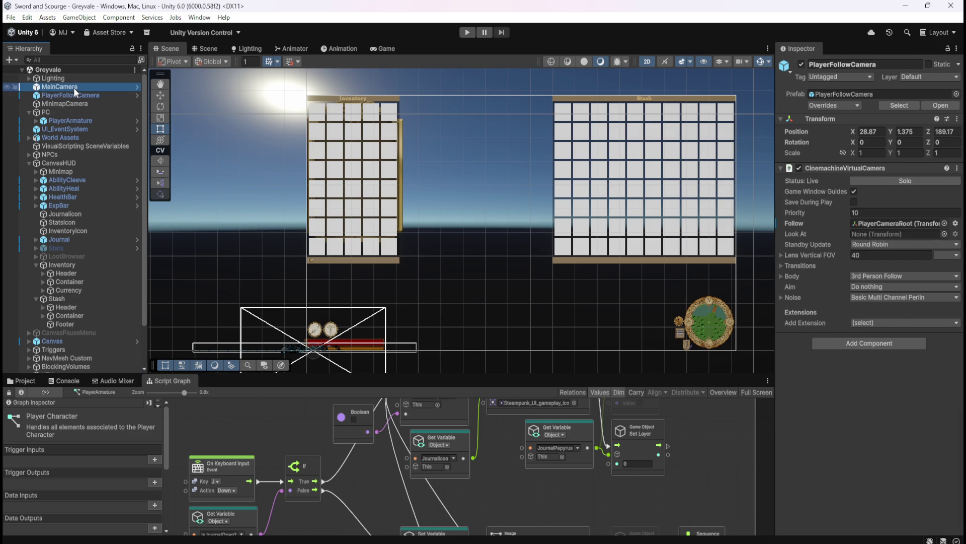
pyautogui.scroll(-1, 823, 433)
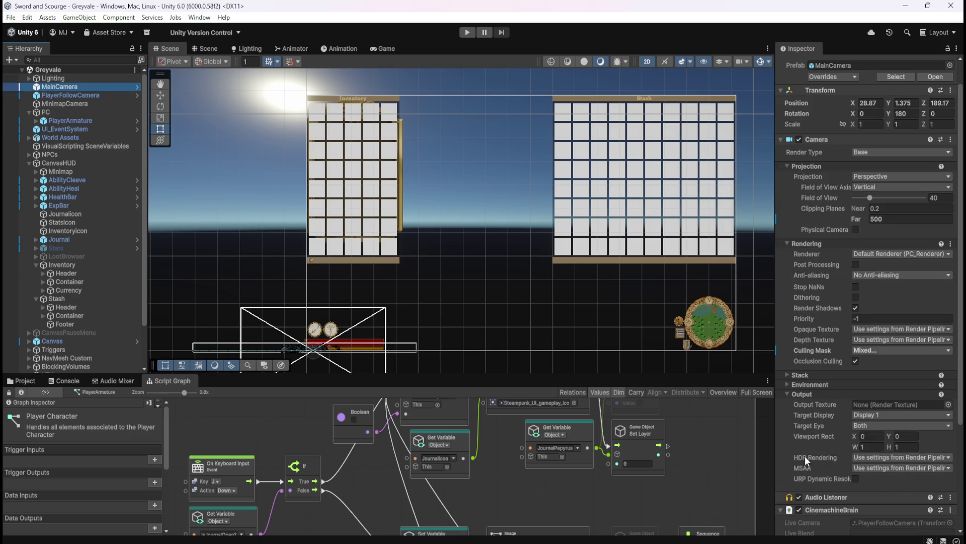
pyautogui.scroll(-3, 808, 446)
pyautogui.scroll(-2, 833, 432)
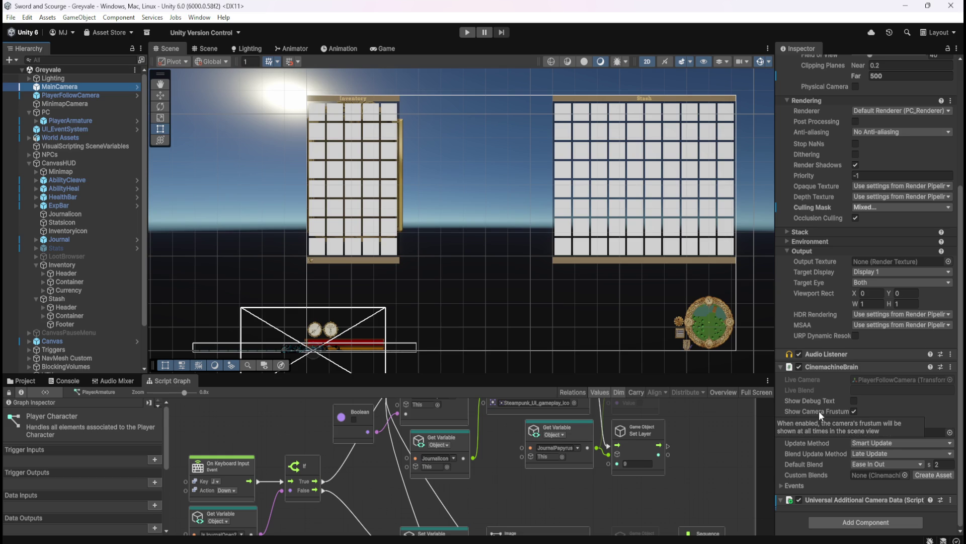
pyautogui.click(788, 483)
pyautogui.click(782, 486)
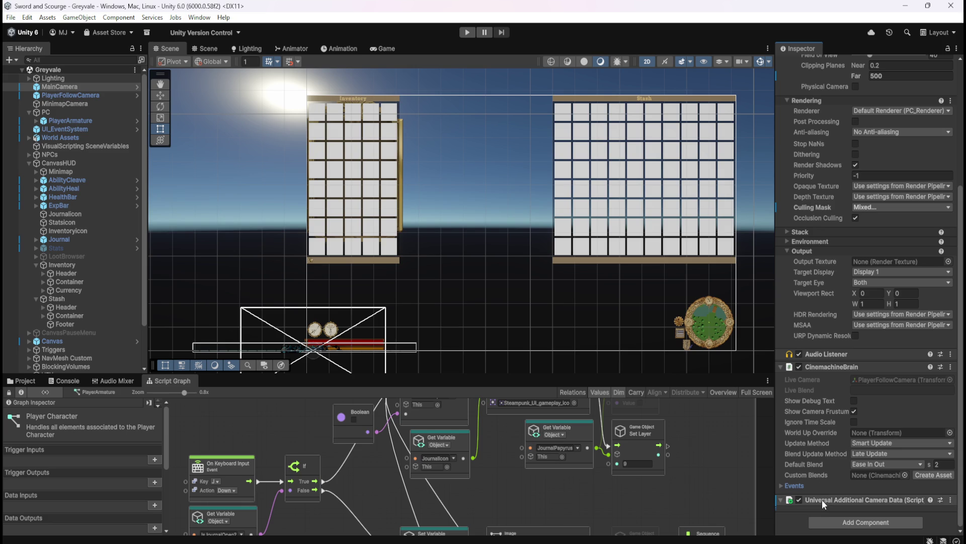
pyautogui.scroll(3, 817, 413)
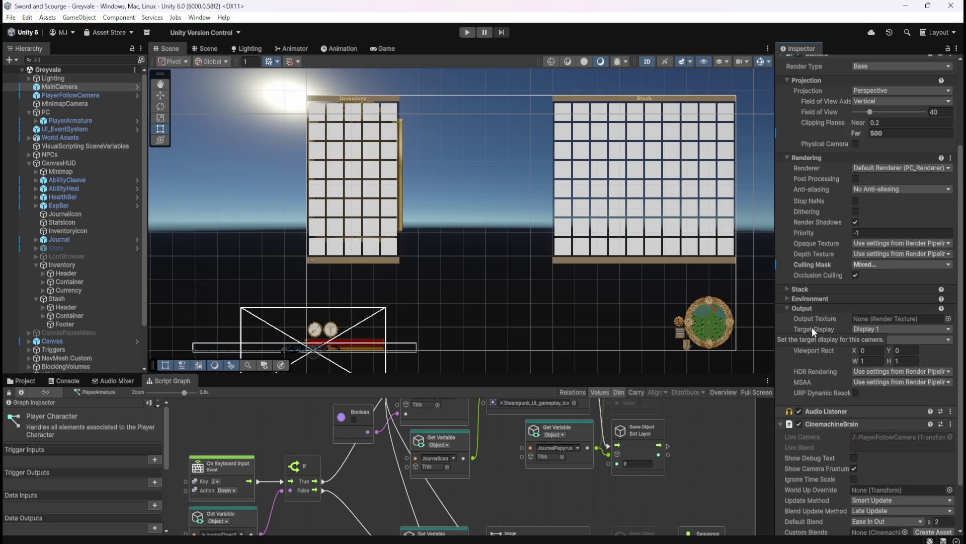
pyautogui.moveTo(819, 340)
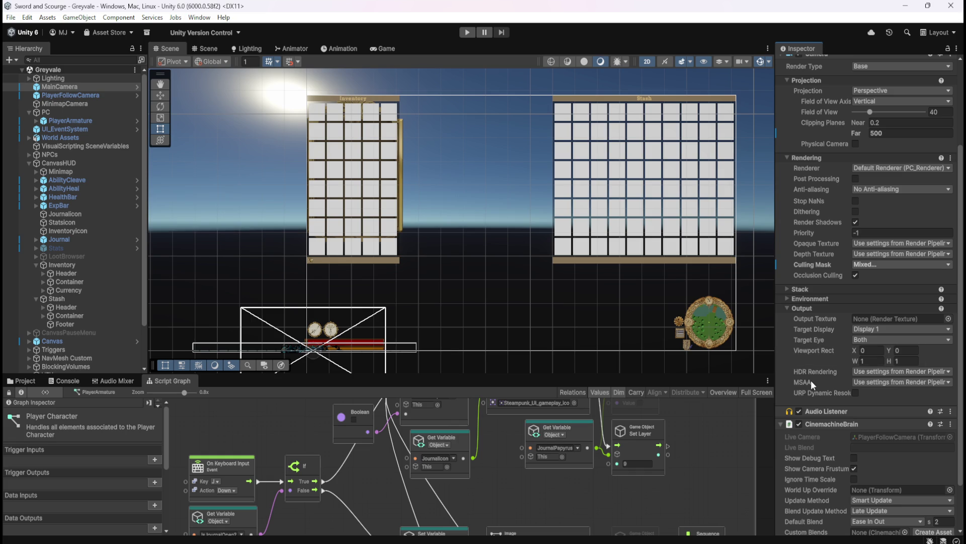
pyautogui.moveTo(819, 371)
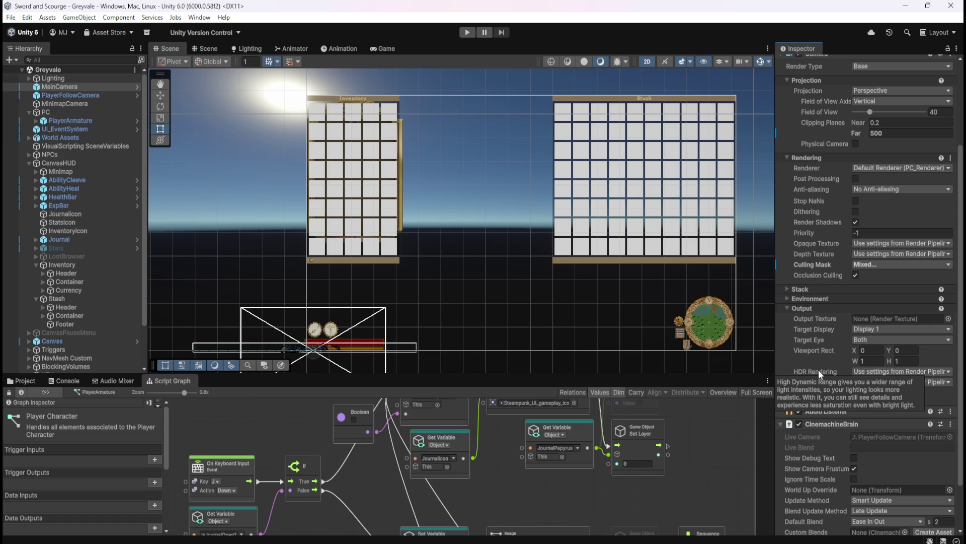
pyautogui.click(787, 289)
pyautogui.click(787, 289)
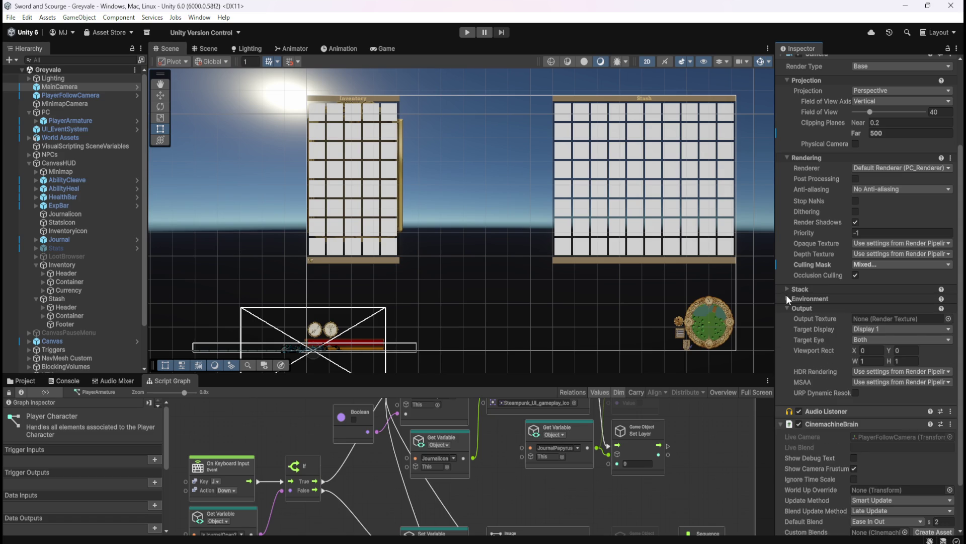
pyautogui.click(787, 298)
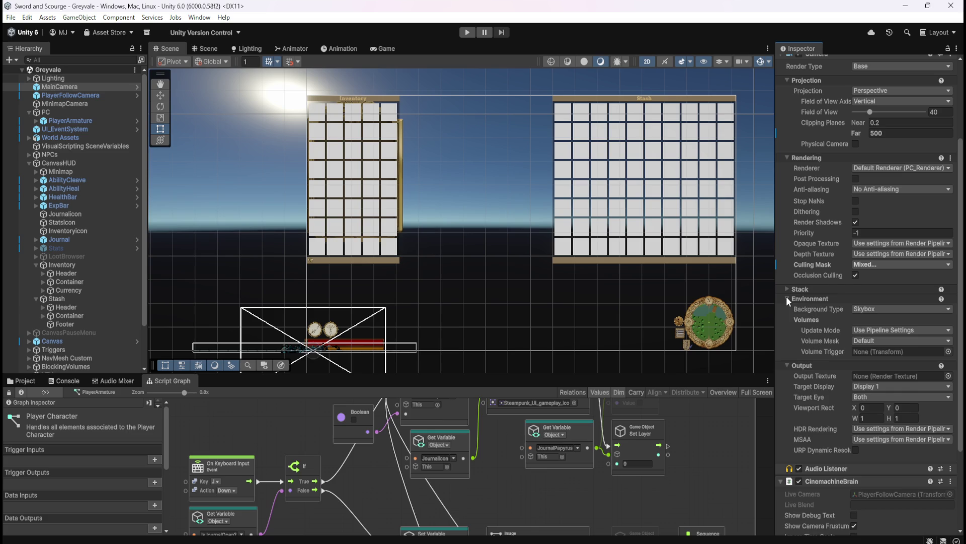
pyautogui.click(788, 299)
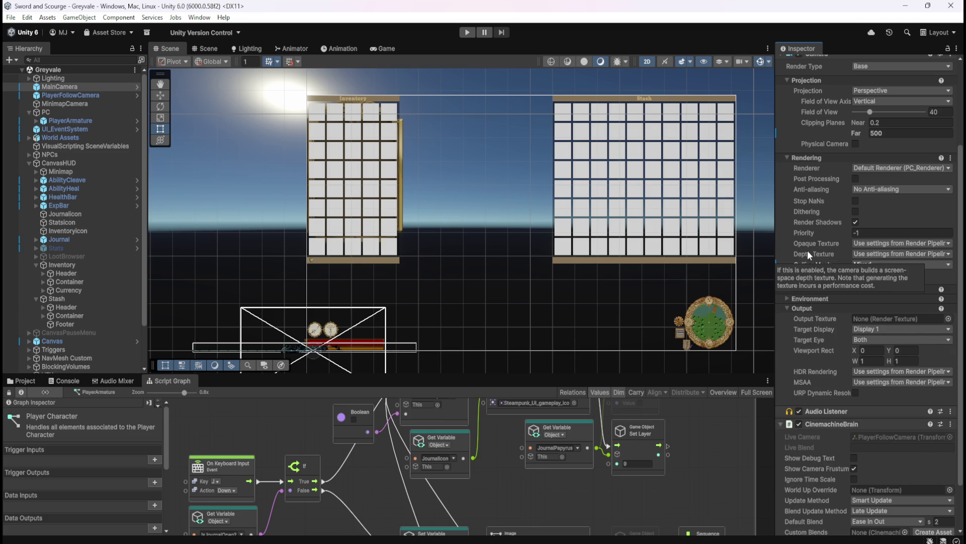
pyautogui.scroll(3, 810, 248)
pyautogui.scroll(1, 816, 252)
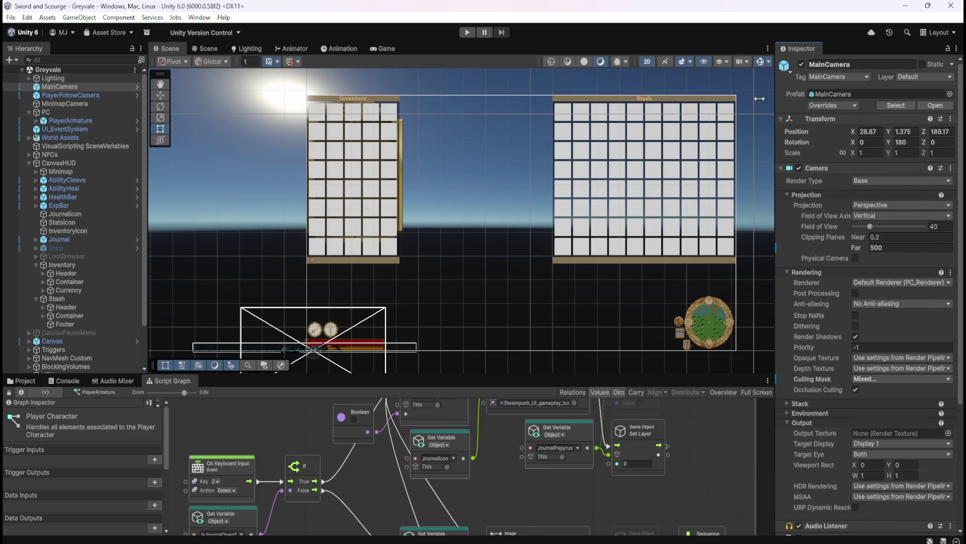
# Step: Keep PlayerFollowCamera's Aim at Do nothing, check UI_EventSystem, and maximize the Script Graph
pyautogui.click(71, 97)
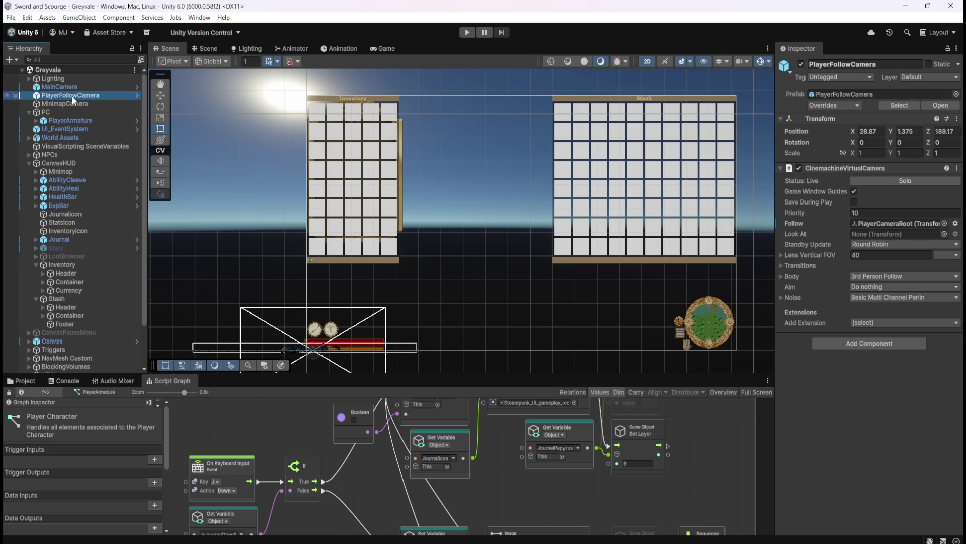
pyautogui.click(899, 285)
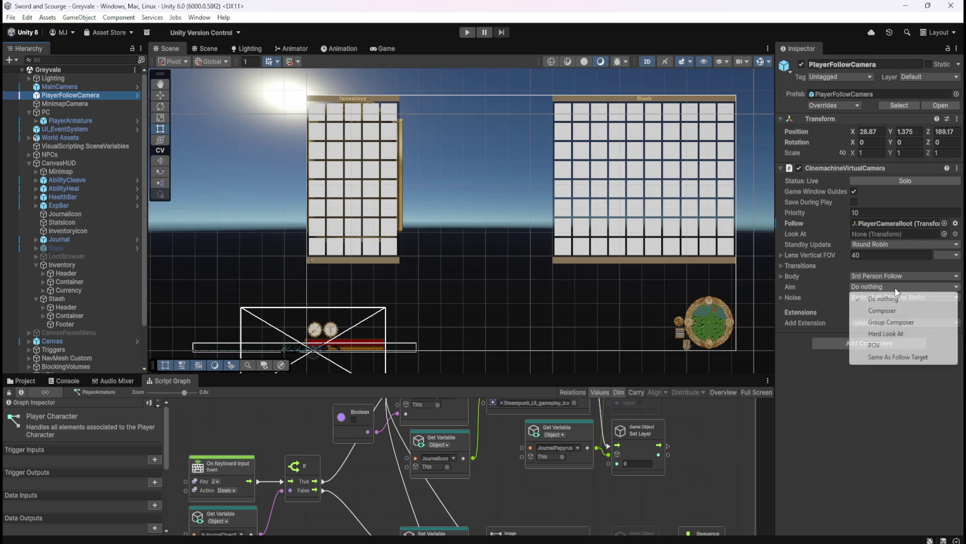
pyautogui.click(862, 430)
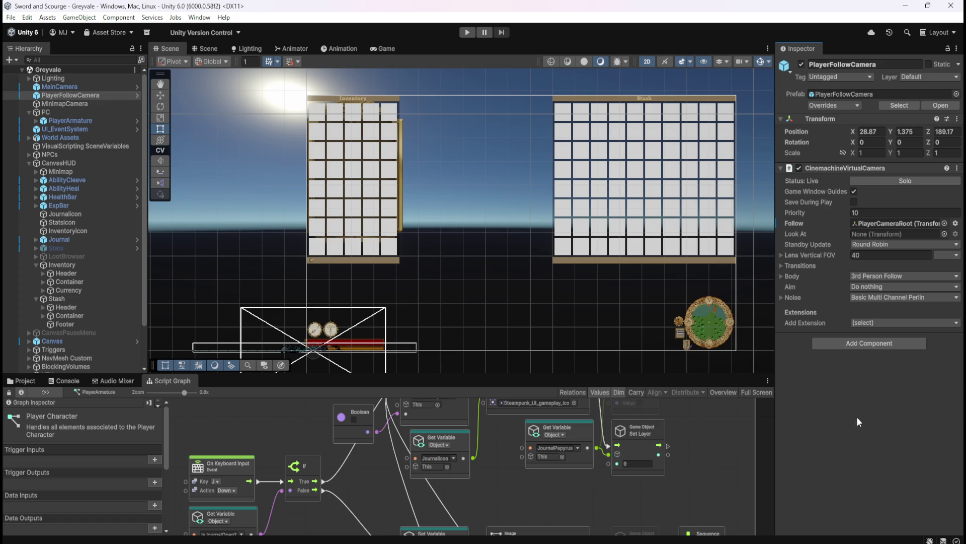
pyautogui.click(75, 131)
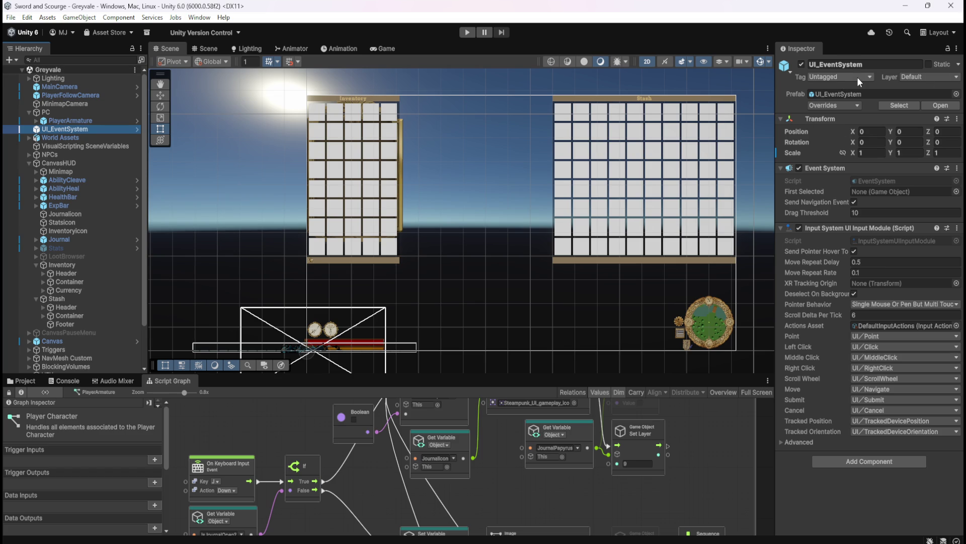
pyautogui.hotkey('shift', 'space')
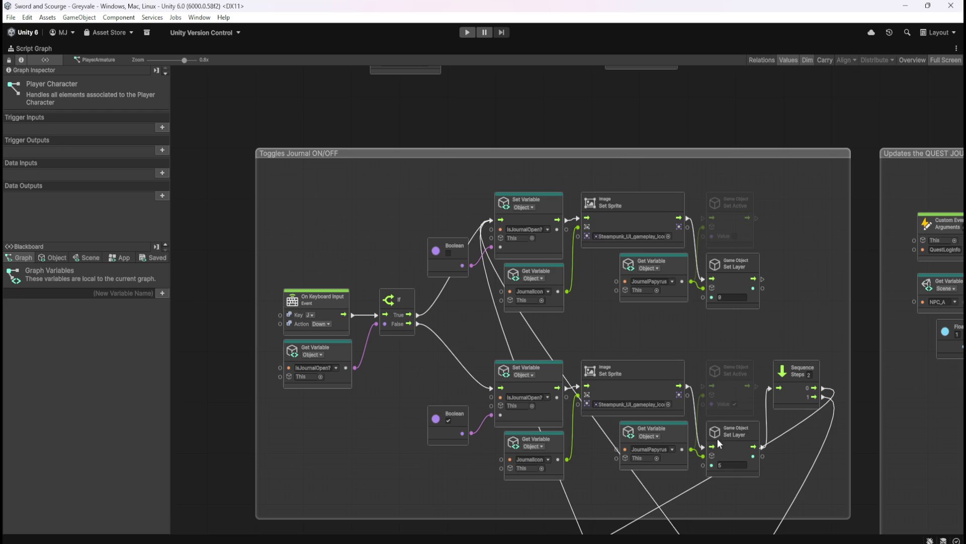
# Step: Search the graph's node finder for 'gameob' and scroll through the Game Object results
pyautogui.rightClick(790, 273)
pyautogui.write('gameob')
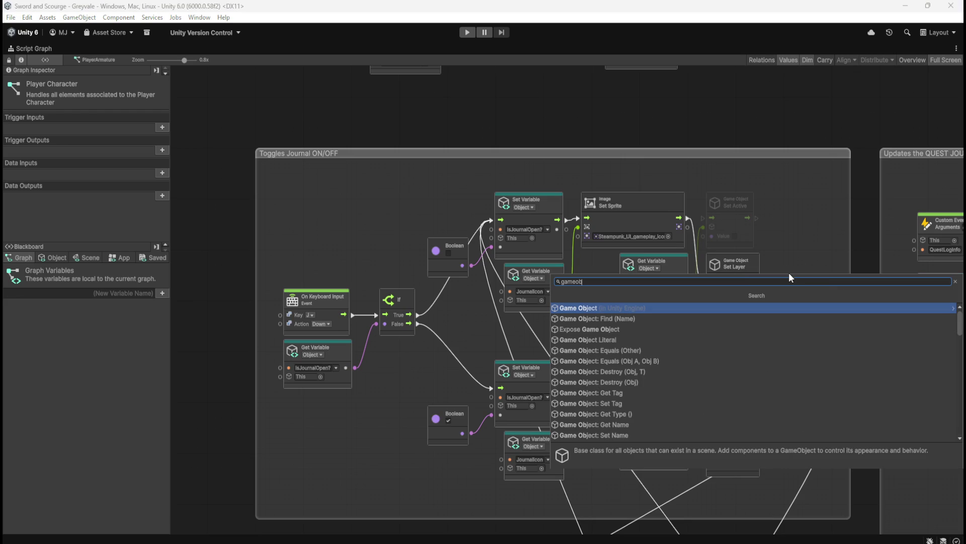
pyautogui.scroll(-1, 754, 357)
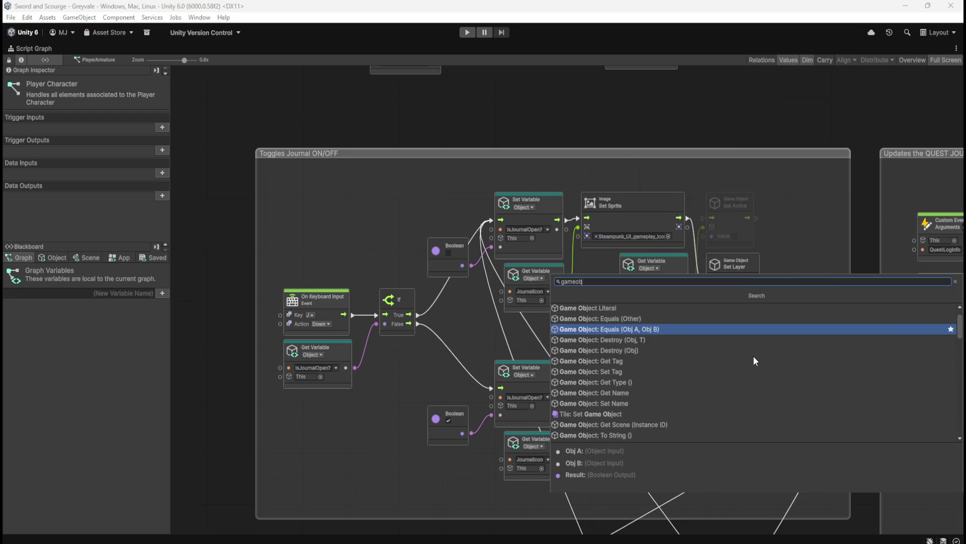
pyautogui.scroll(-1, 753, 361)
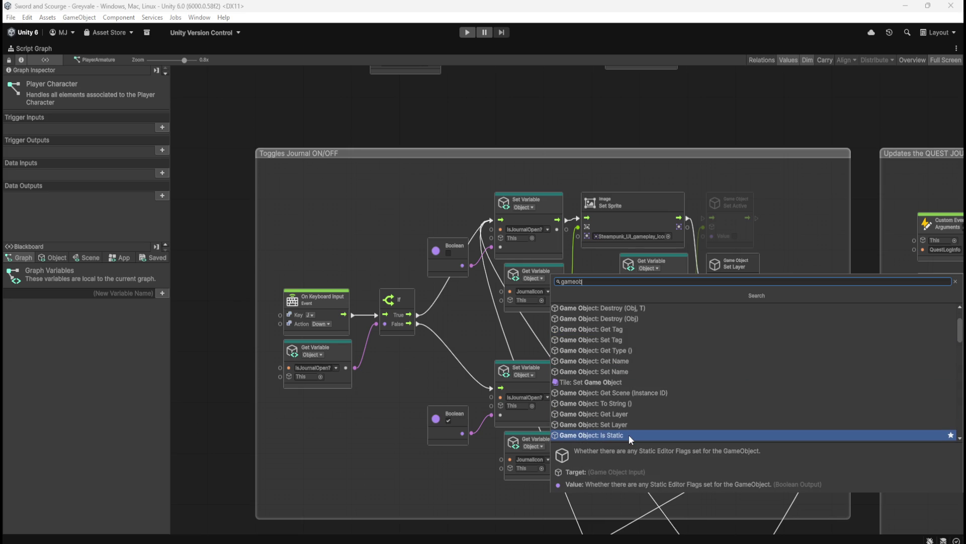
pyautogui.scroll(-1, 733, 364)
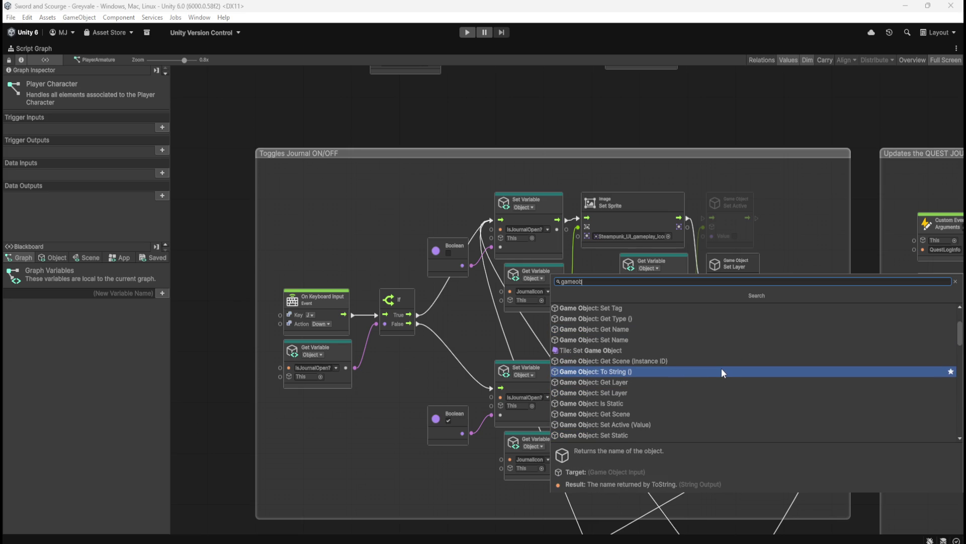
pyautogui.scroll(-2, 721, 372)
pyautogui.scroll(-4, 720, 372)
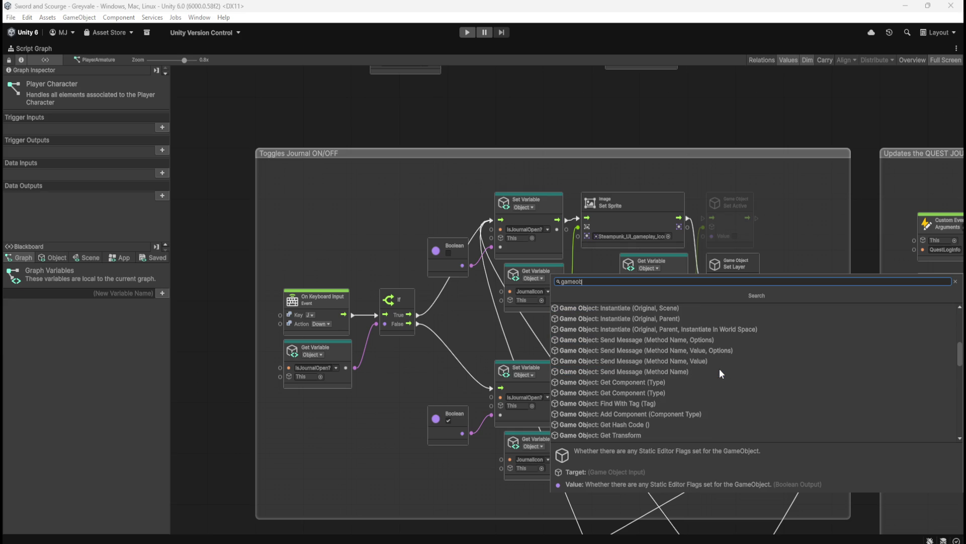
pyautogui.scroll(-2, 721, 373)
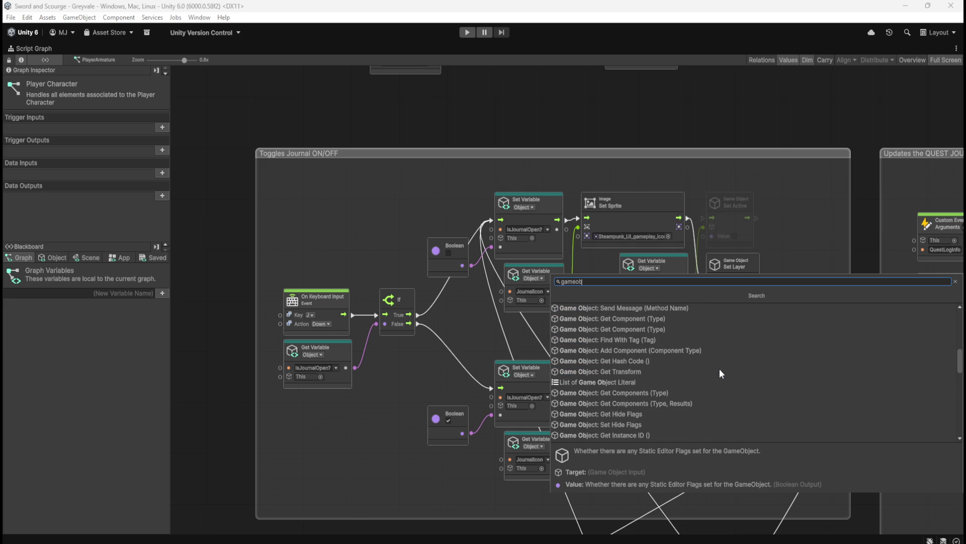
pyautogui.scroll(-3, 720, 373)
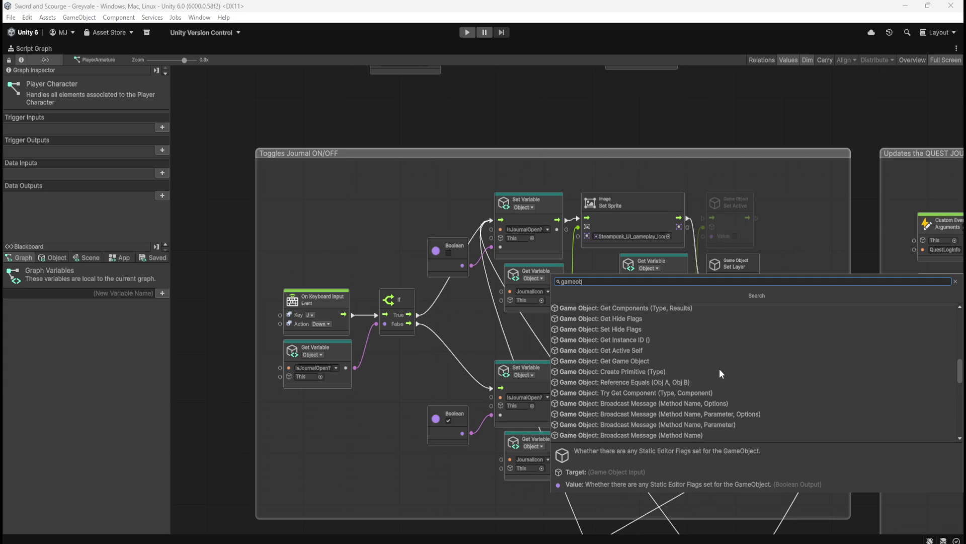
pyautogui.scroll(-2, 720, 373)
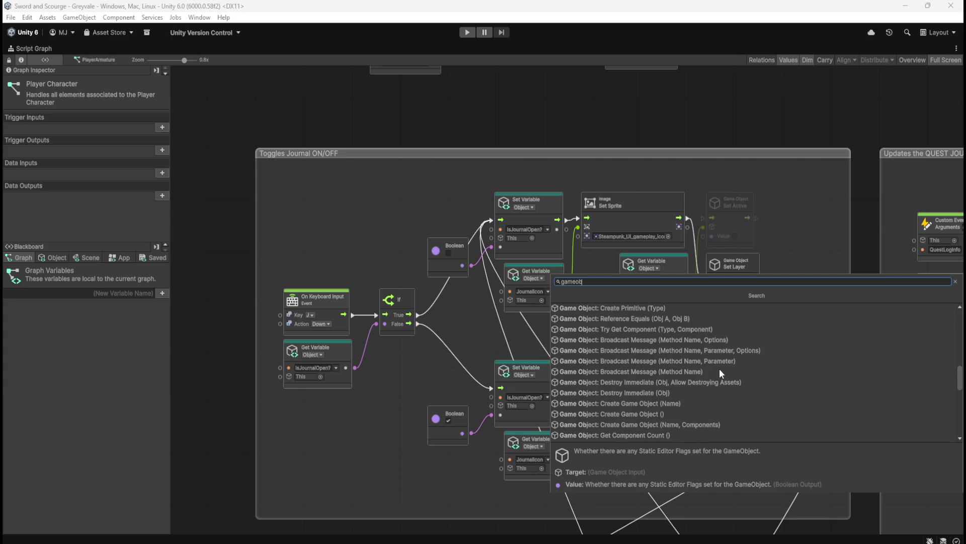
pyautogui.scroll(-1, 719, 373)
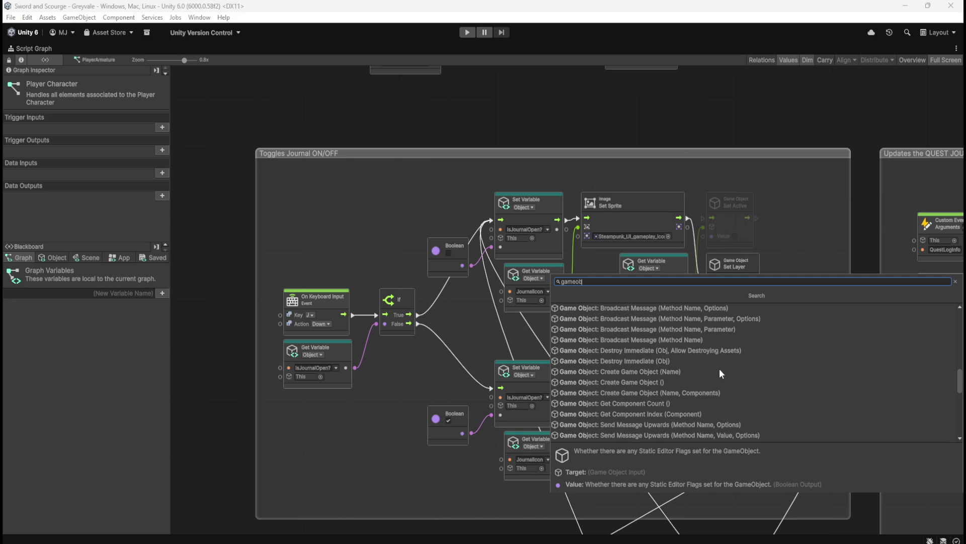
pyautogui.scroll(-3, 719, 374)
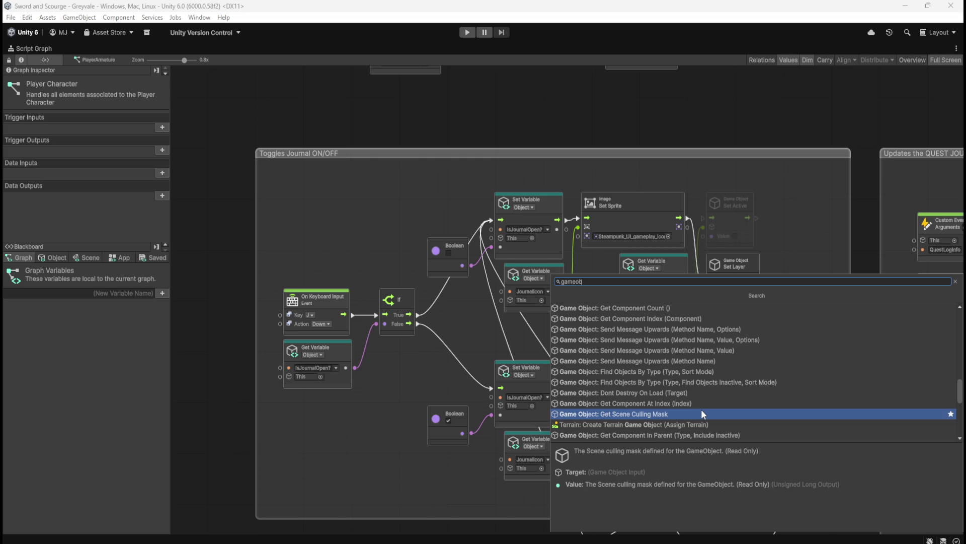
pyautogui.scroll(-5, 737, 394)
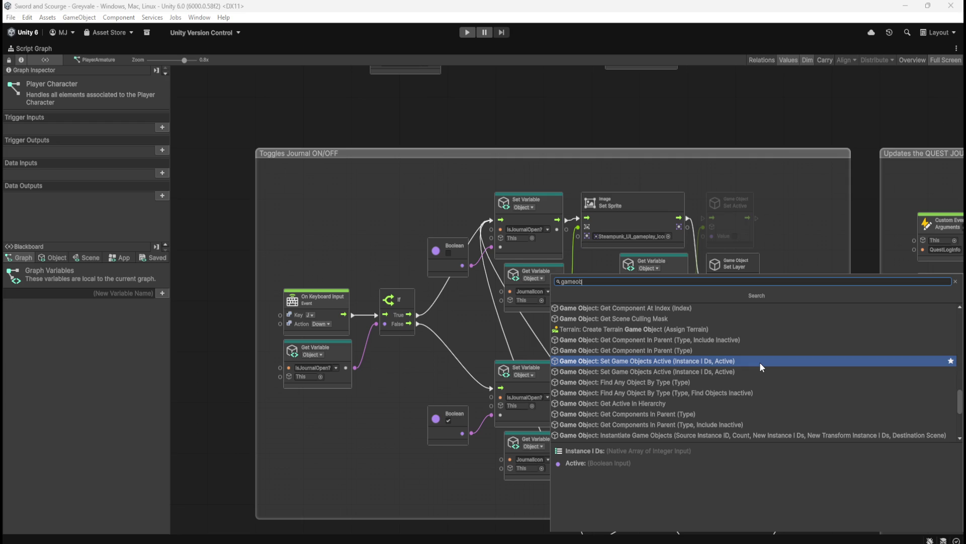
pyautogui.scroll(-3, 760, 362)
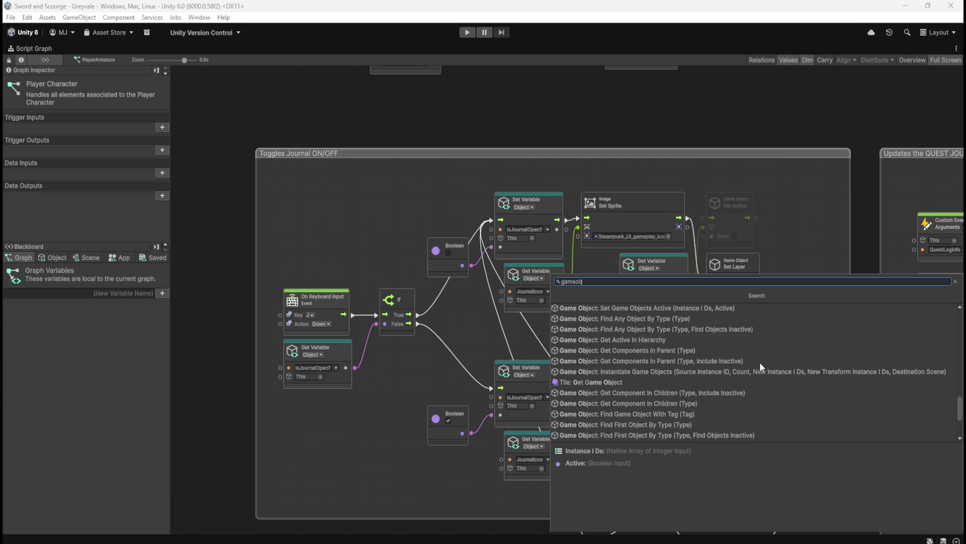
pyautogui.scroll(-1, 759, 367)
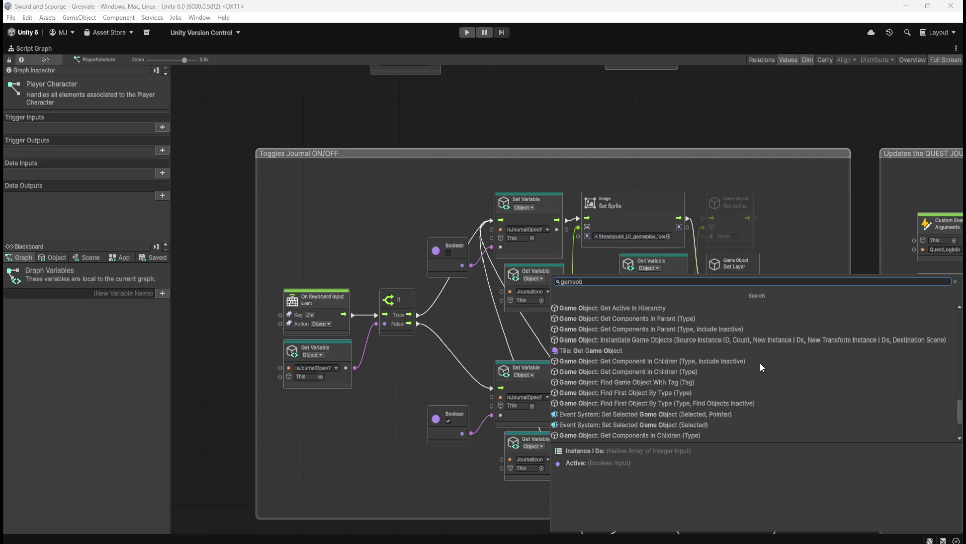
pyautogui.scroll(-1, 761, 364)
pyautogui.scroll(-1, 760, 363)
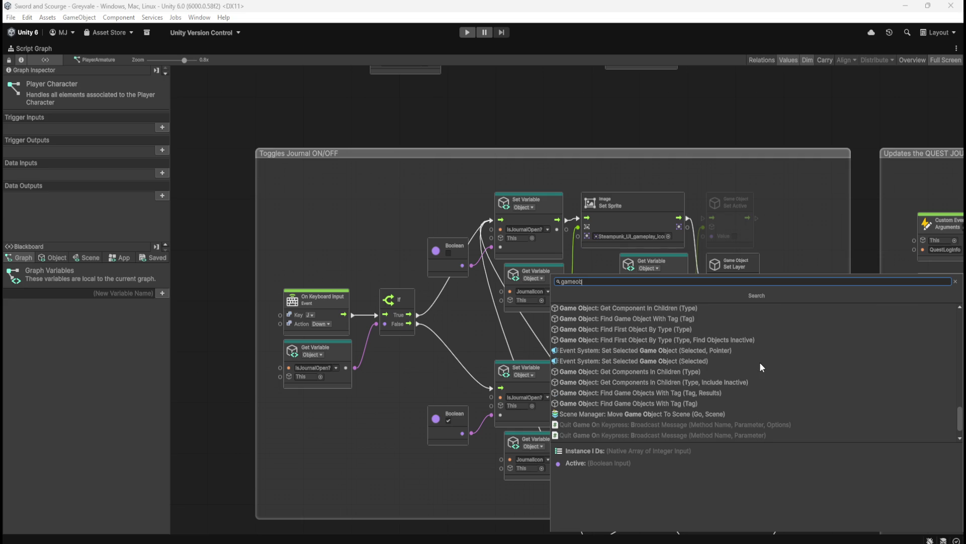
pyautogui.scroll(-1, 760, 363)
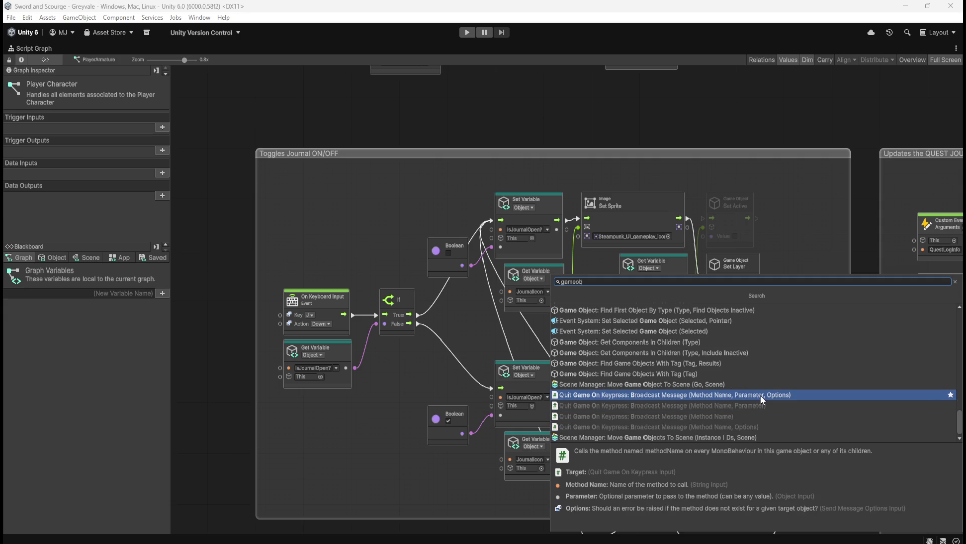
pyautogui.scroll(3, 760, 395)
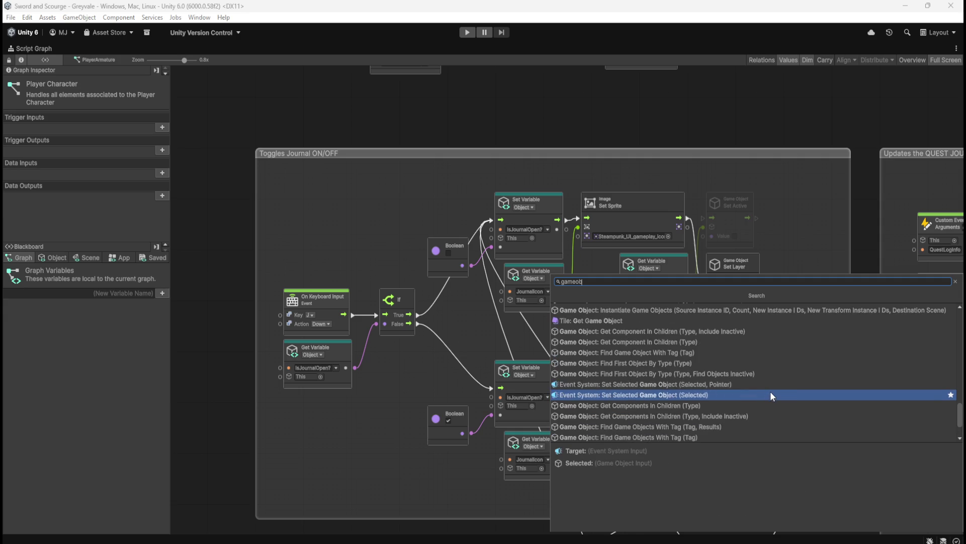
pyautogui.scroll(5, 774, 388)
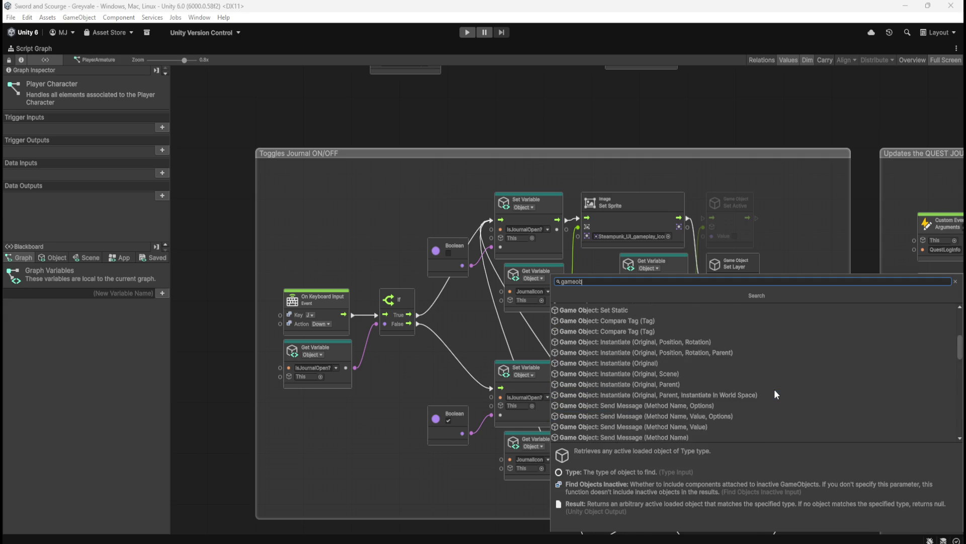
pyautogui.scroll(1, 775, 391)
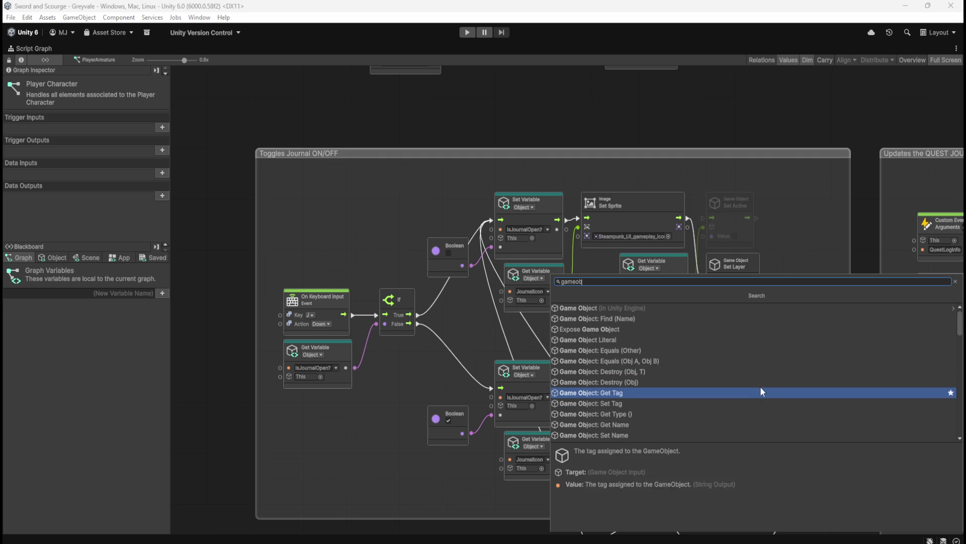
# Step: Open the Game Object (in Unity Engine) node list and add a Set Hide Flags node
pyautogui.click(649, 308)
pyautogui.scroll(-6, 757, 369)
pyautogui.scroll(-8, 764, 372)
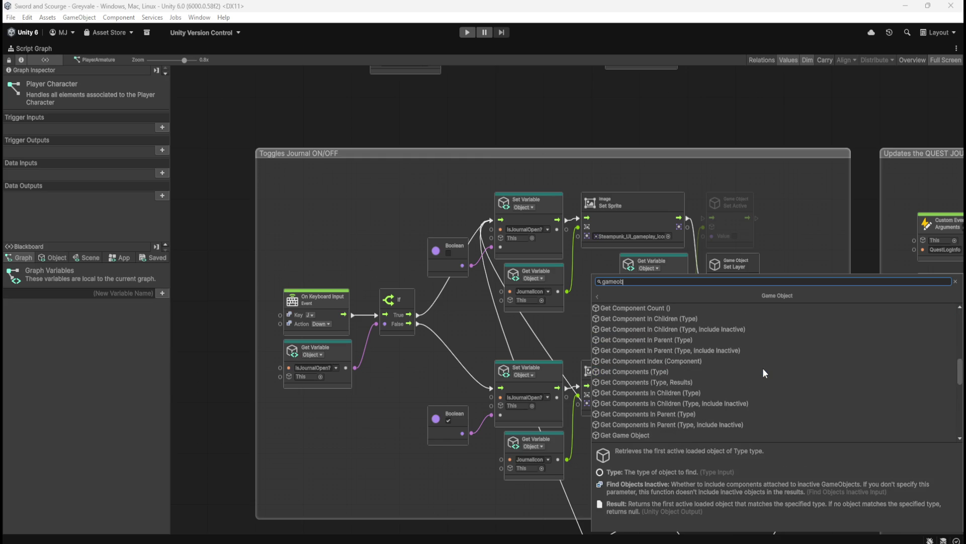
pyautogui.scroll(-1, 762, 367)
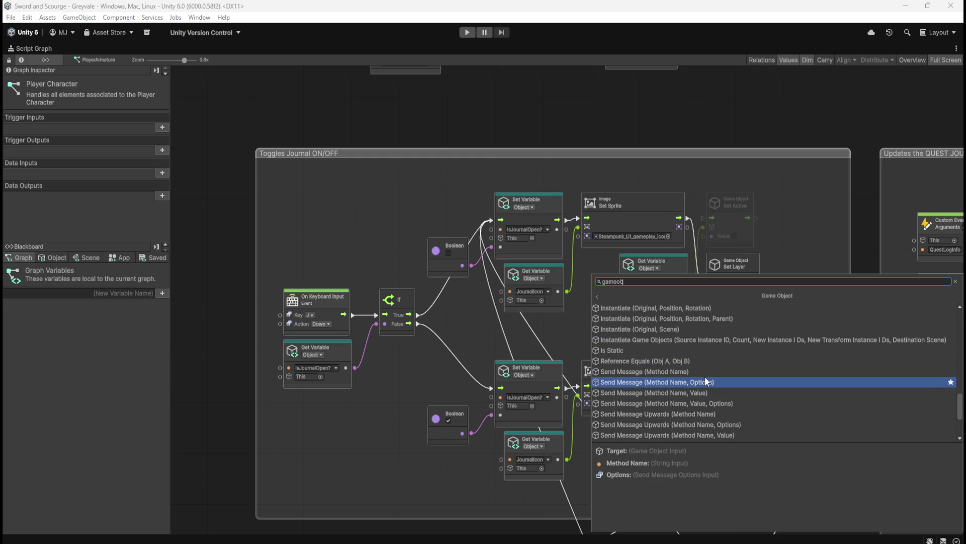
pyautogui.scroll(-2, 705, 376)
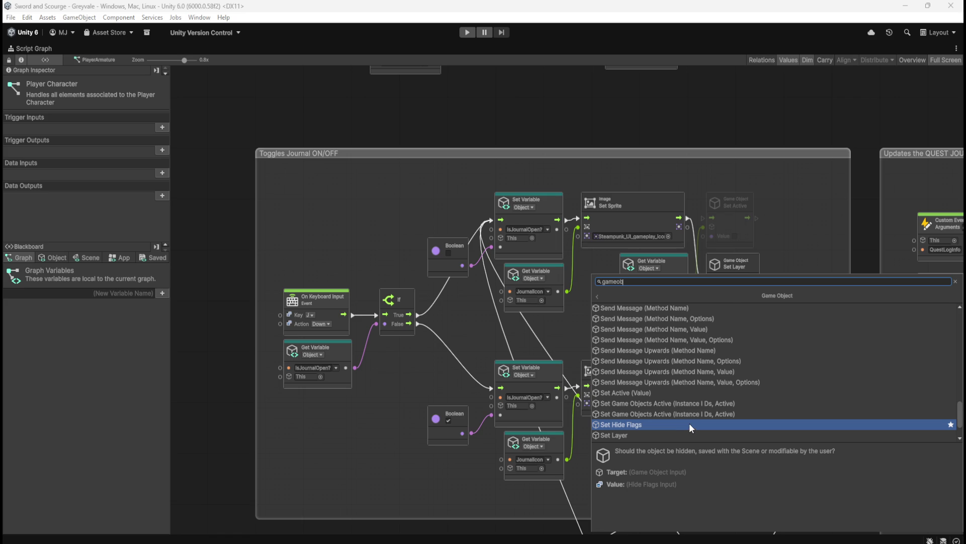
pyautogui.scroll(-1, 690, 423)
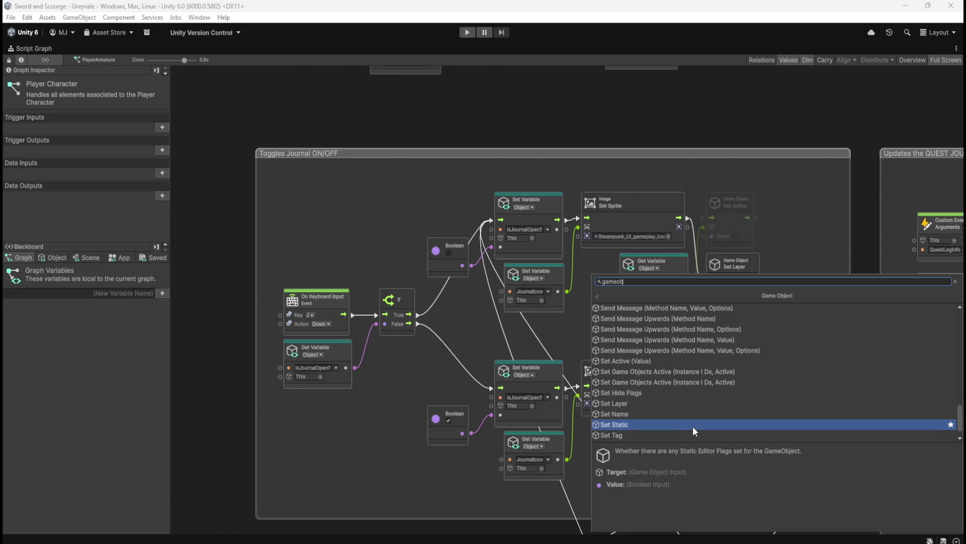
pyautogui.scroll(-1, 692, 426)
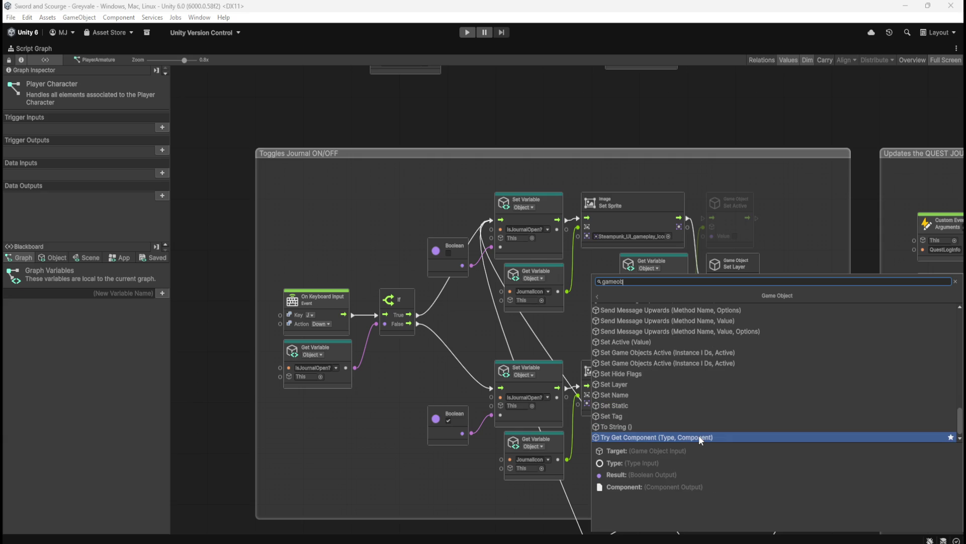
pyautogui.click(698, 377)
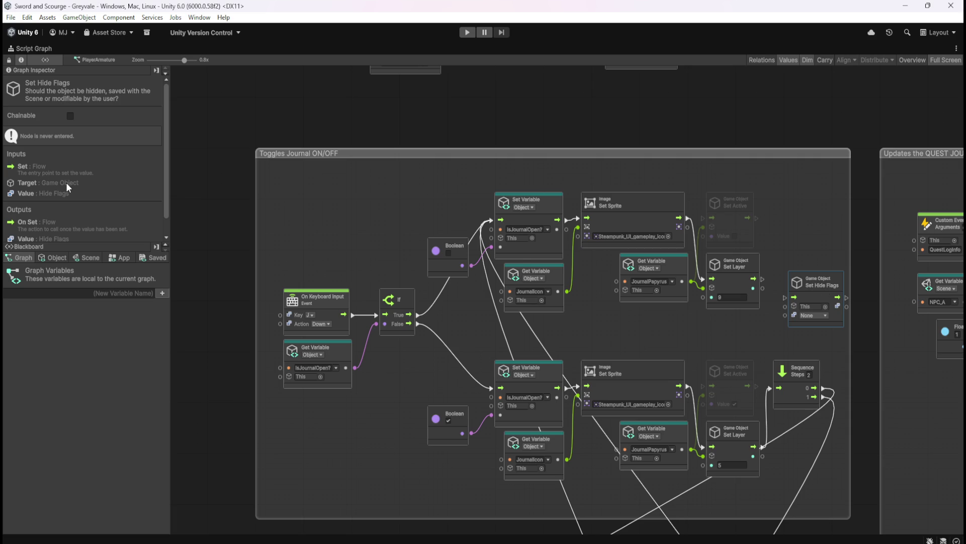
# Step: Check the Set Hide Flags node's value choices and view its details in the Graph Inspector
pyautogui.scroll(-1, 71, 213)
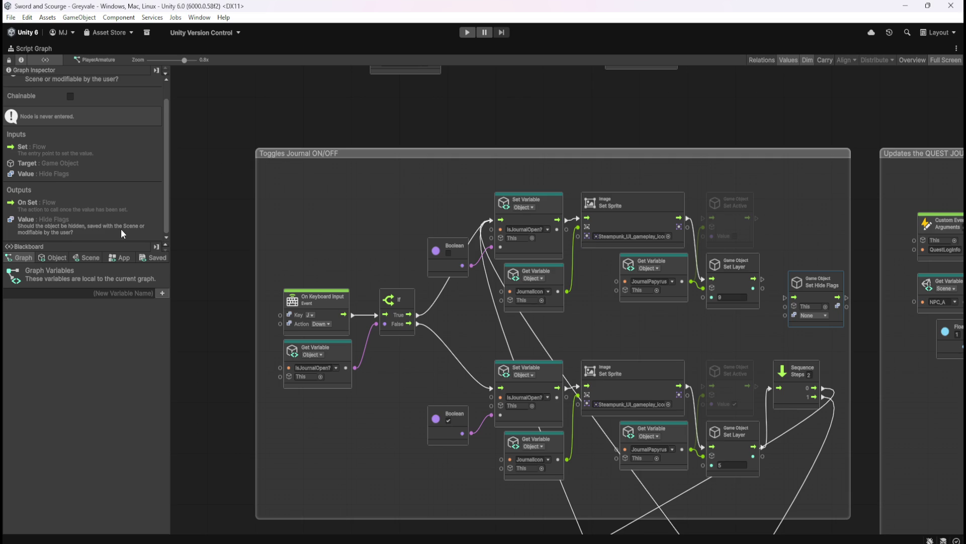
pyautogui.click(821, 315)
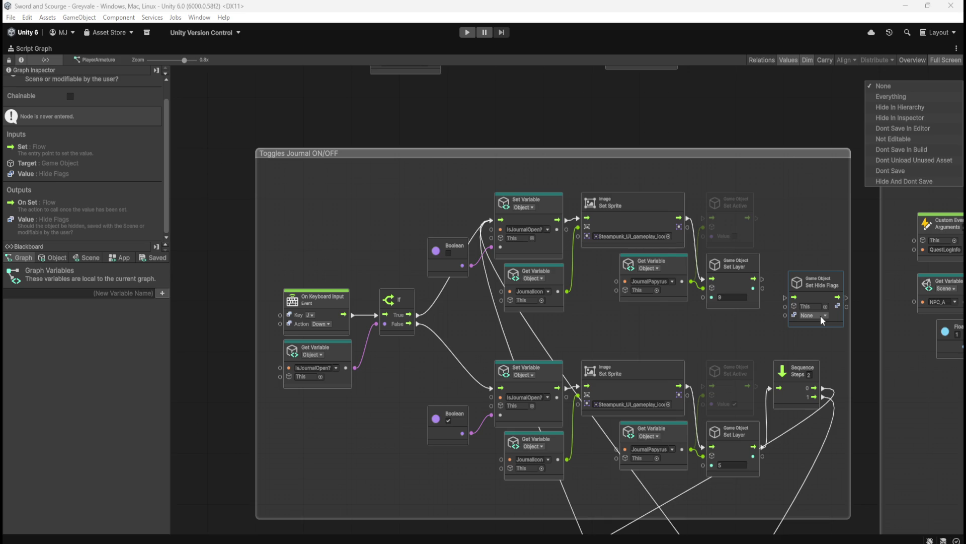
pyautogui.click(812, 244)
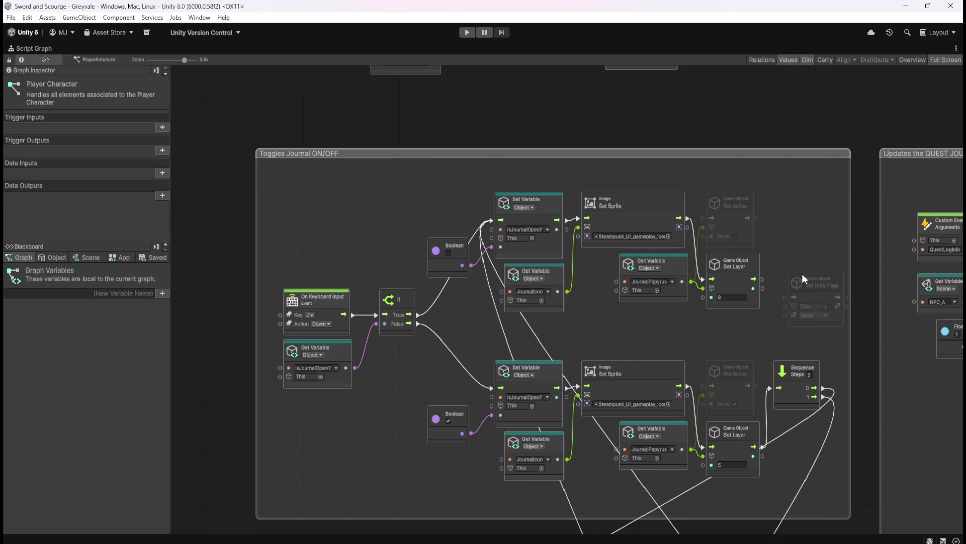
pyautogui.click(817, 297)
pyautogui.scroll(-1, 64, 197)
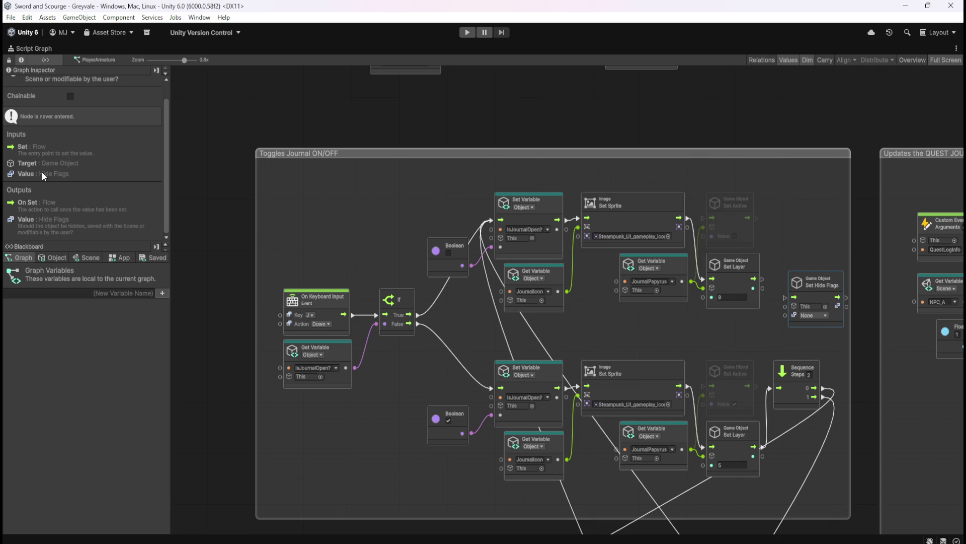
pyautogui.scroll(1, 86, 186)
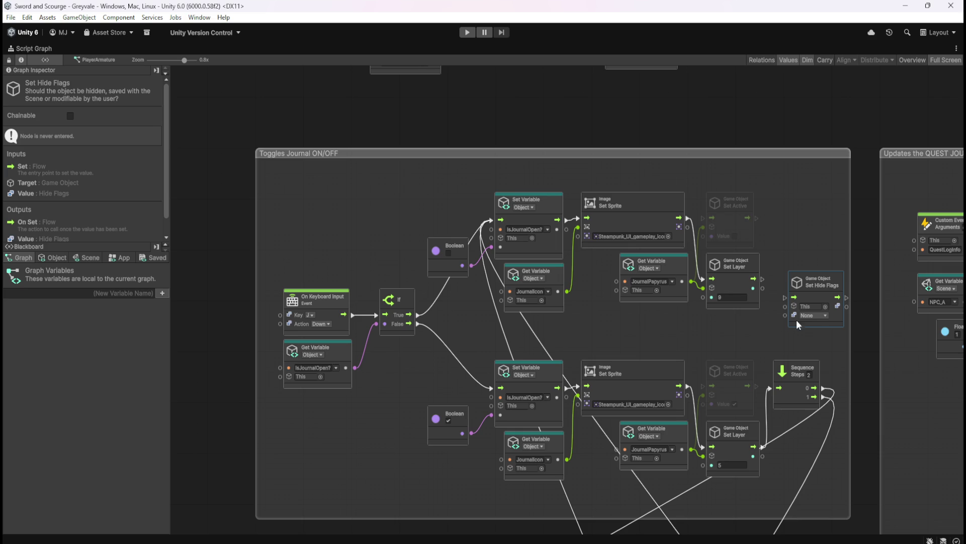
# Step: Leave the node's Hide Flags at None and return the Script Graph to the normal layout
pyautogui.click(819, 316)
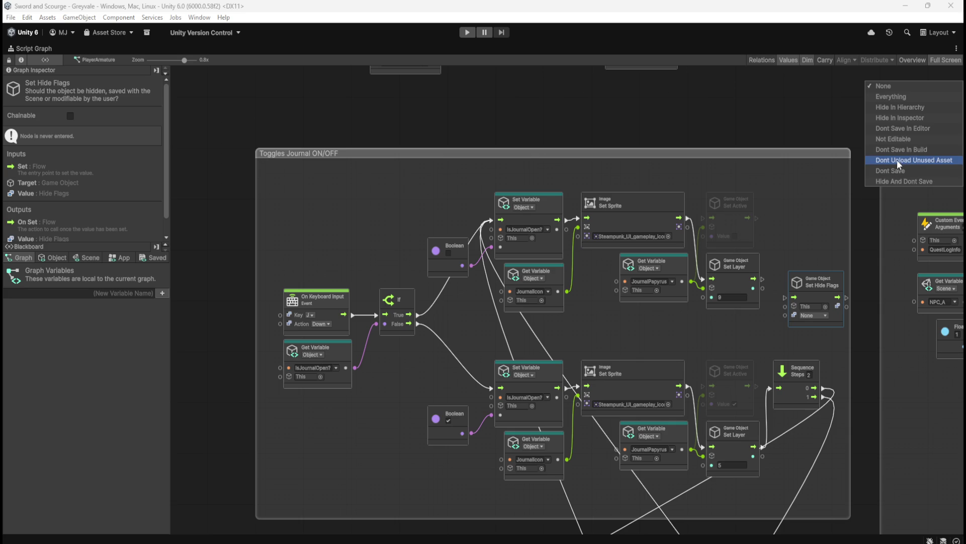
pyautogui.click(810, 210)
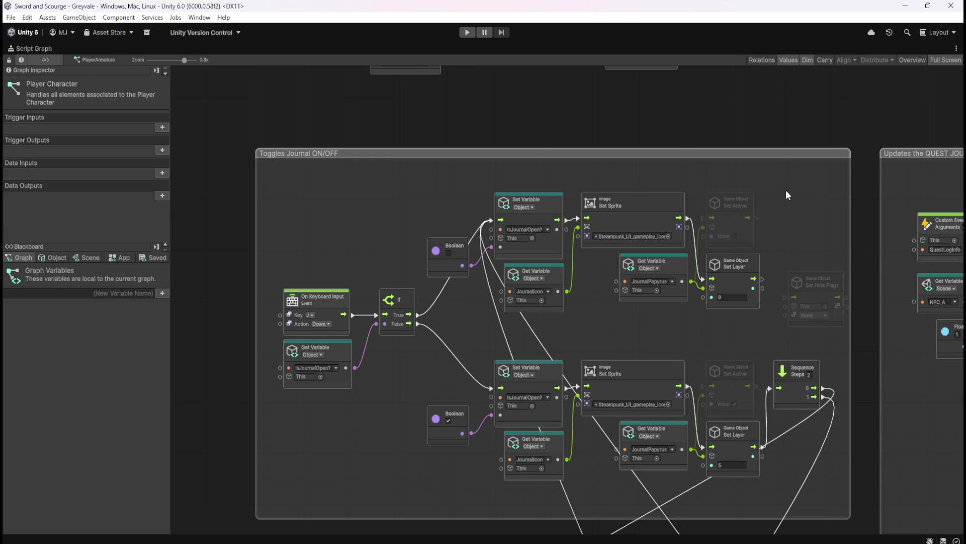
pyautogui.hotkey('shift', 'space')
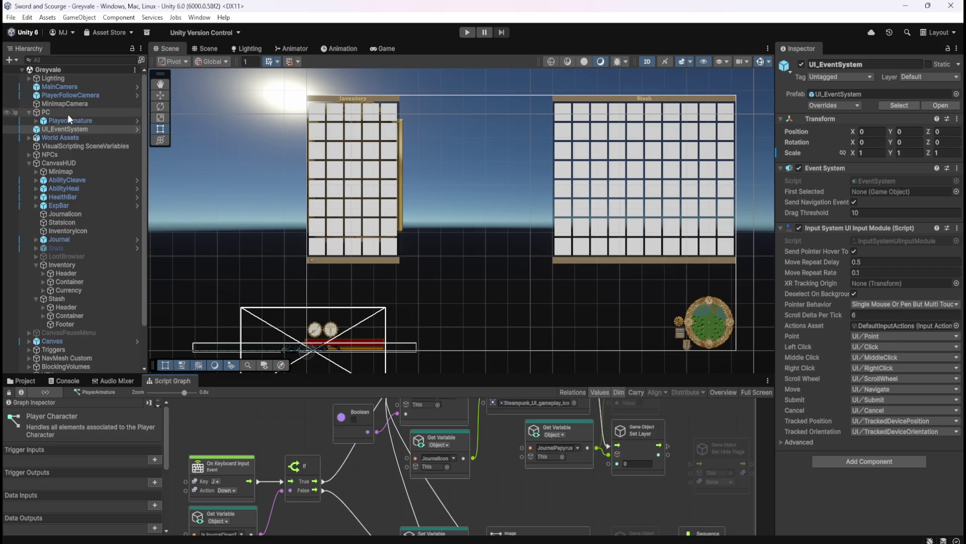
# Step: Review MinimapCamera's camera settings, then select PlayerArmature to view its components and variables
pyautogui.click(83, 104)
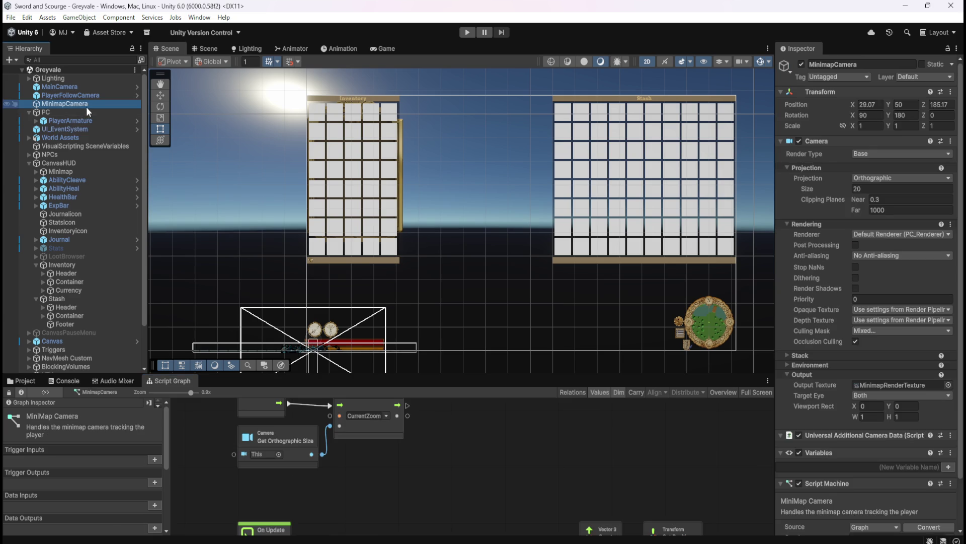
pyautogui.scroll(-3, 811, 275)
pyautogui.scroll(3, 841, 346)
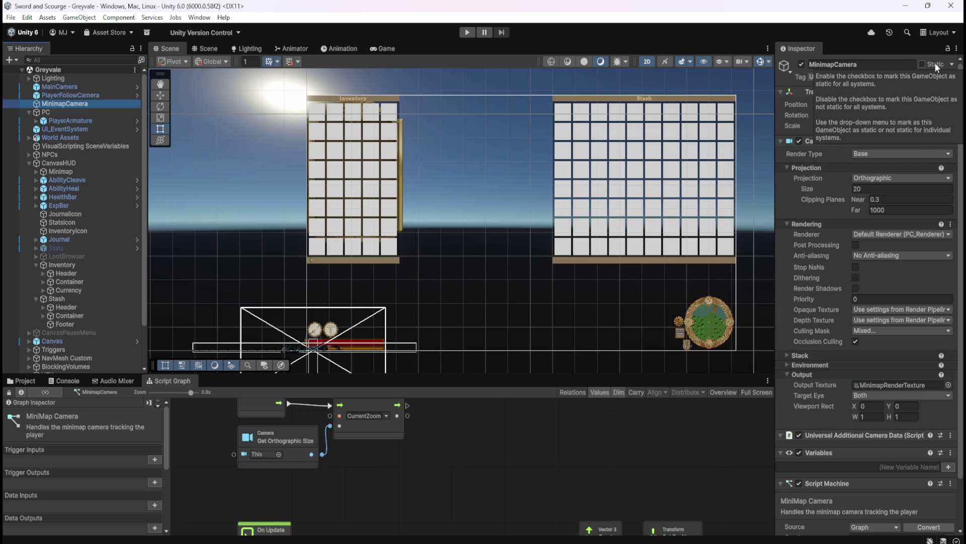
pyautogui.click(96, 122)
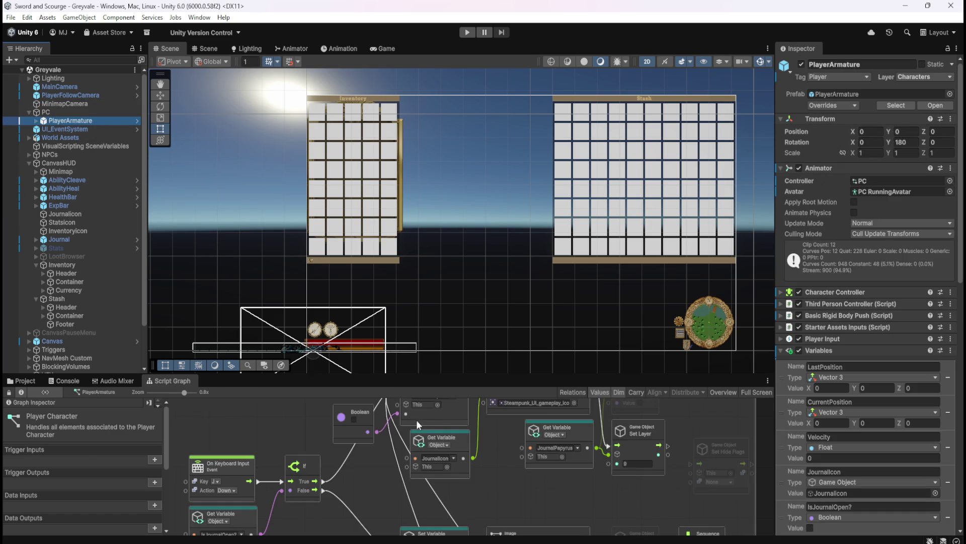
# Step: Delete the unused Set Hide Flags node from the Journal toggle script graph
pyautogui.hotkey('shift', 'space')
pyautogui.scroll(1, 732, 315)
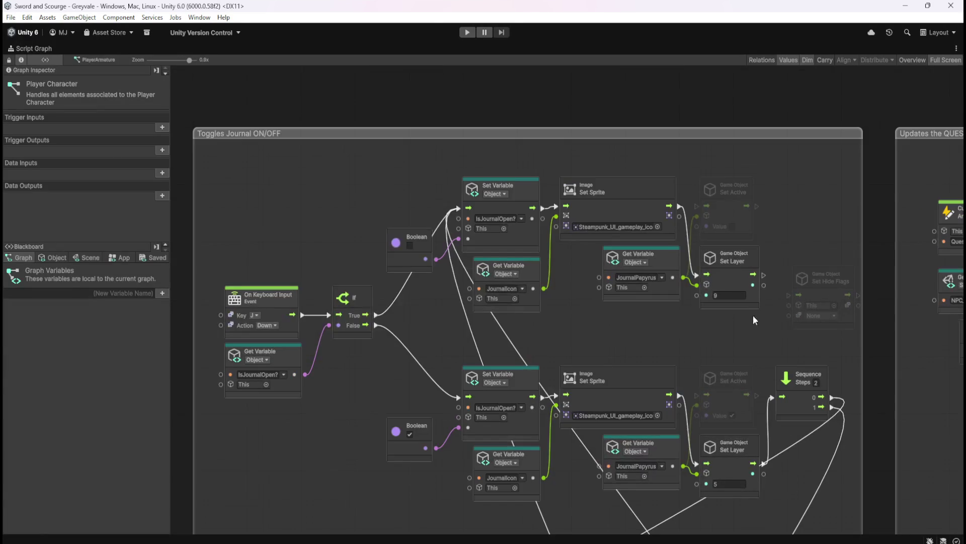
pyautogui.click(805, 290)
pyautogui.press('Delete')
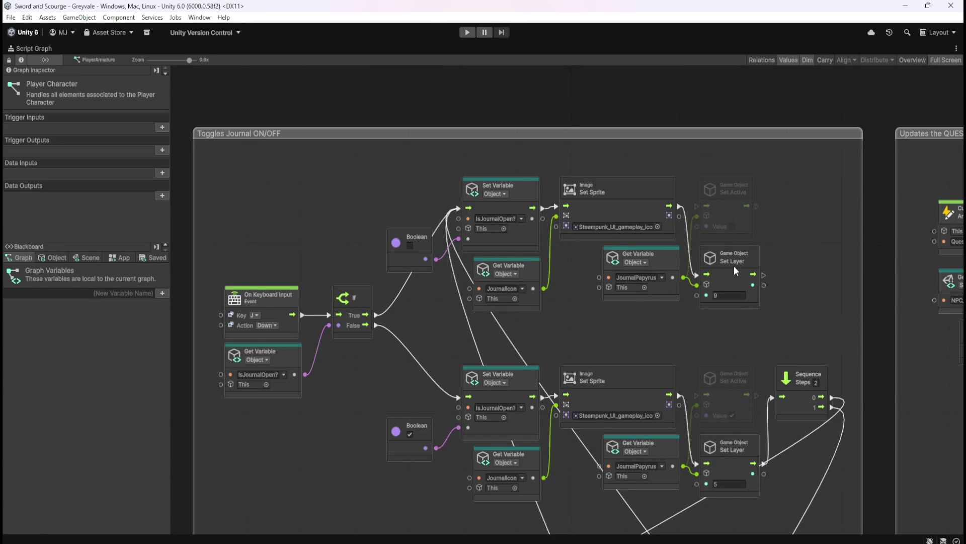
pyautogui.hotkey('shift', 'space')
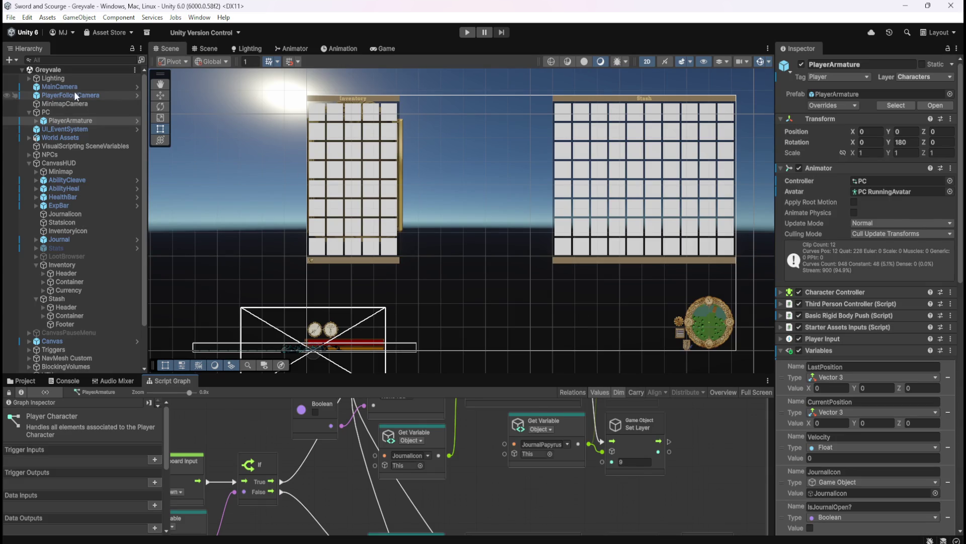
# Step: Select the Journal panel, keep its UI_hide layer, and list its prefab overrides
pyautogui.click(79, 249)
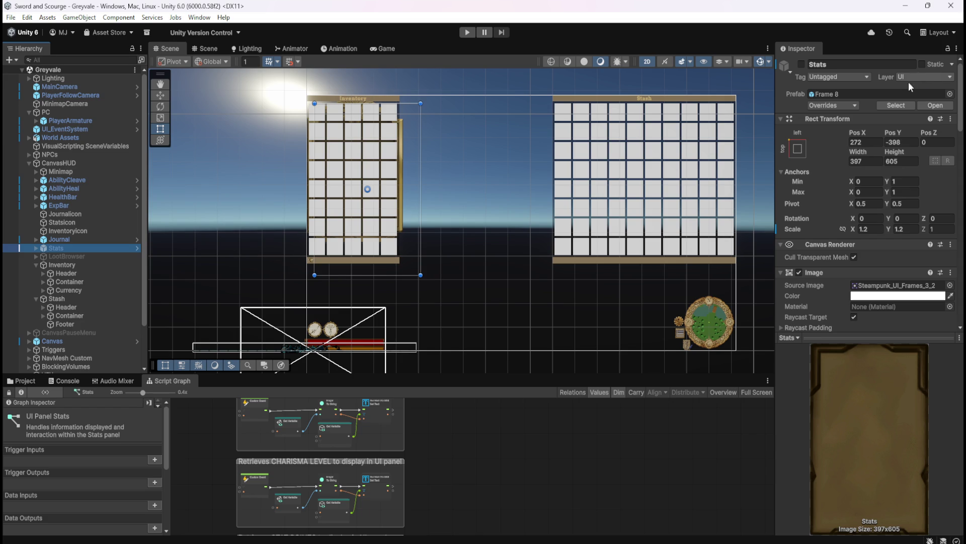
pyautogui.click(97, 240)
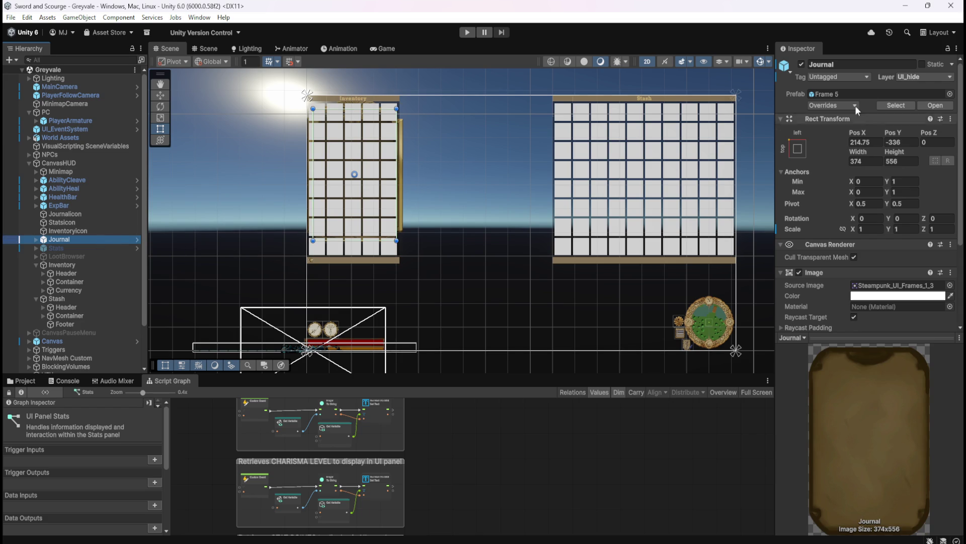
pyautogui.click(927, 78)
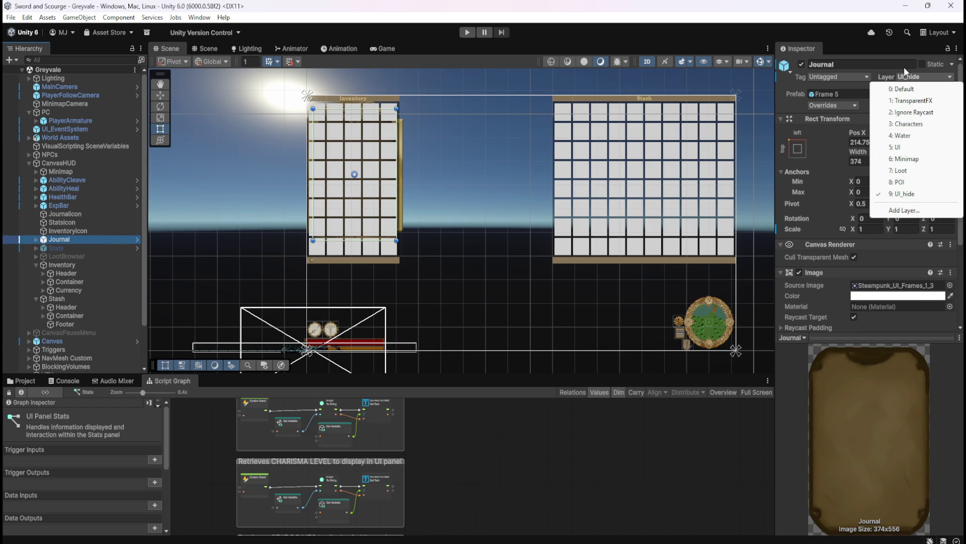
pyautogui.click(884, 16)
pyautogui.click(838, 106)
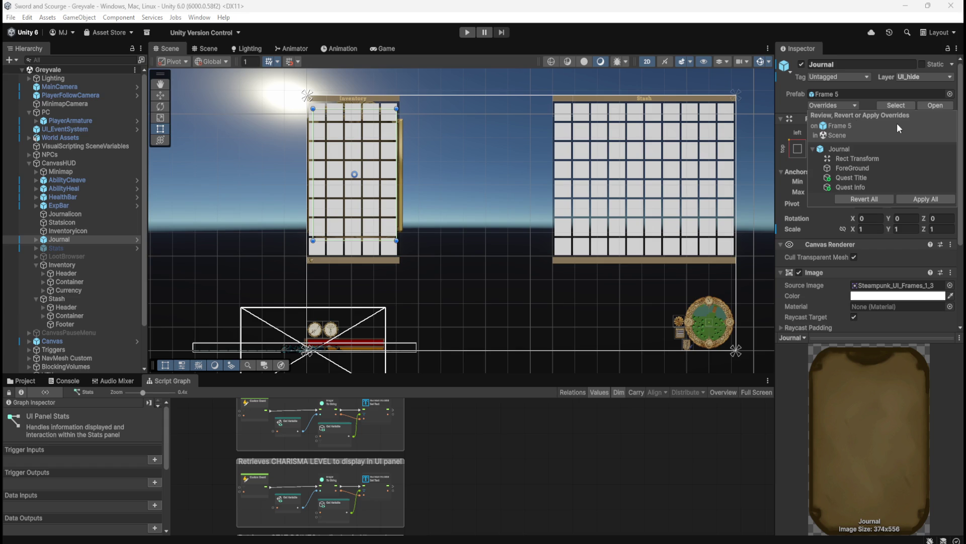
pyautogui.click(824, 15)
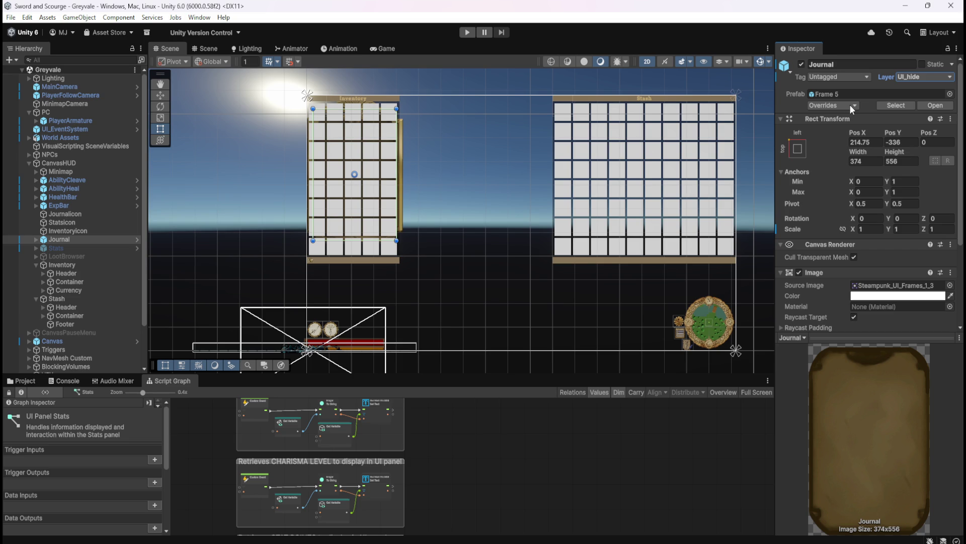
pyautogui.click(852, 106)
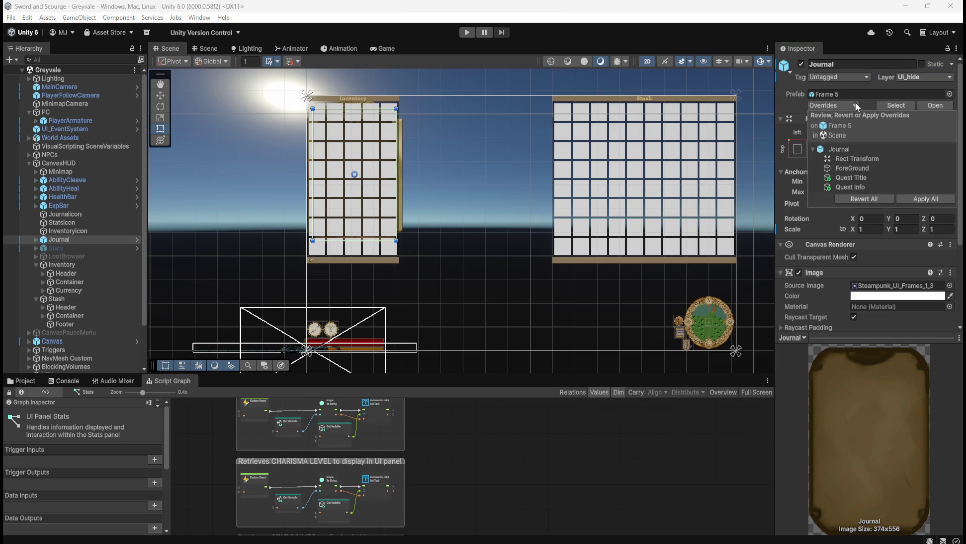
pyautogui.click(813, 149)
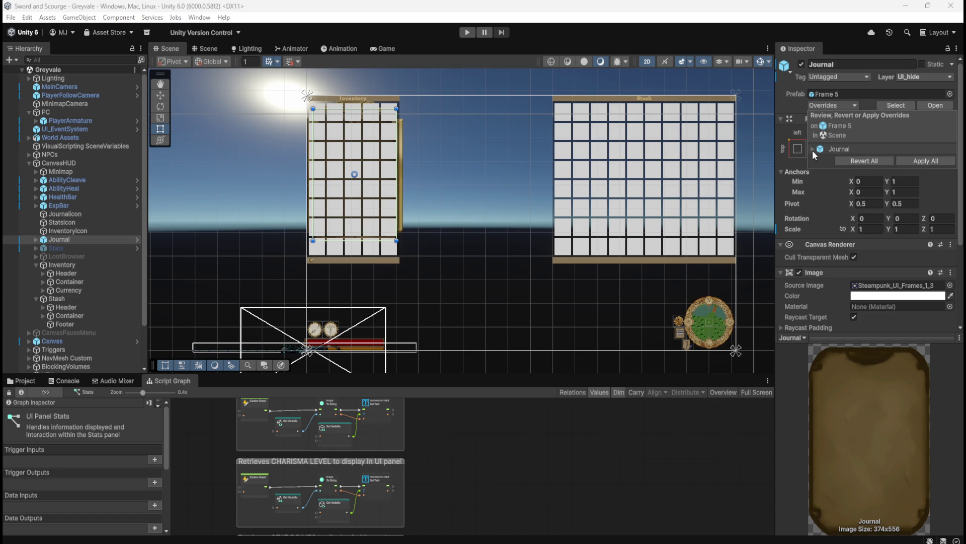
pyautogui.click(814, 150)
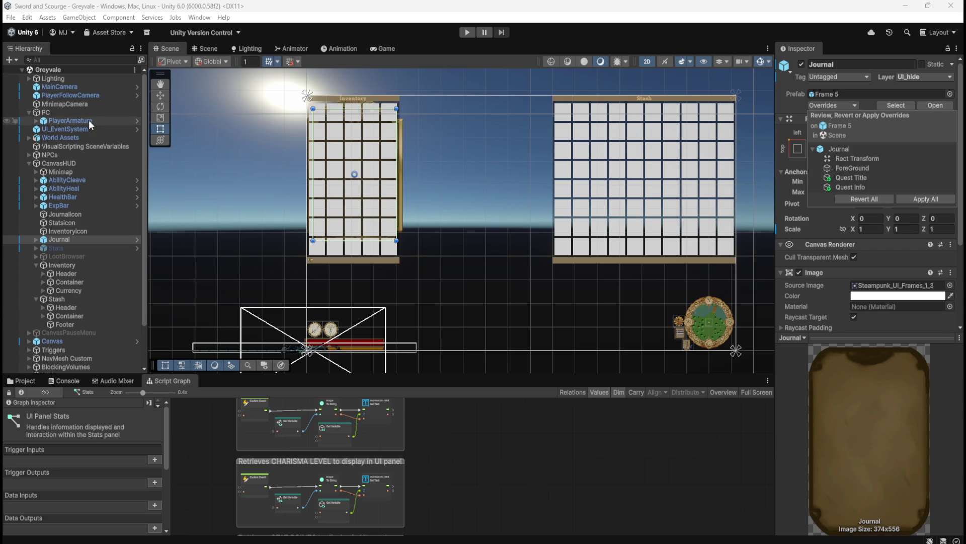
# Step: Show PlayerArmature's Toggles Stats ON/OFF graph logic, then add Stash to the selection
pyautogui.click(70, 121)
pyautogui.hotkey('shift', 'space')
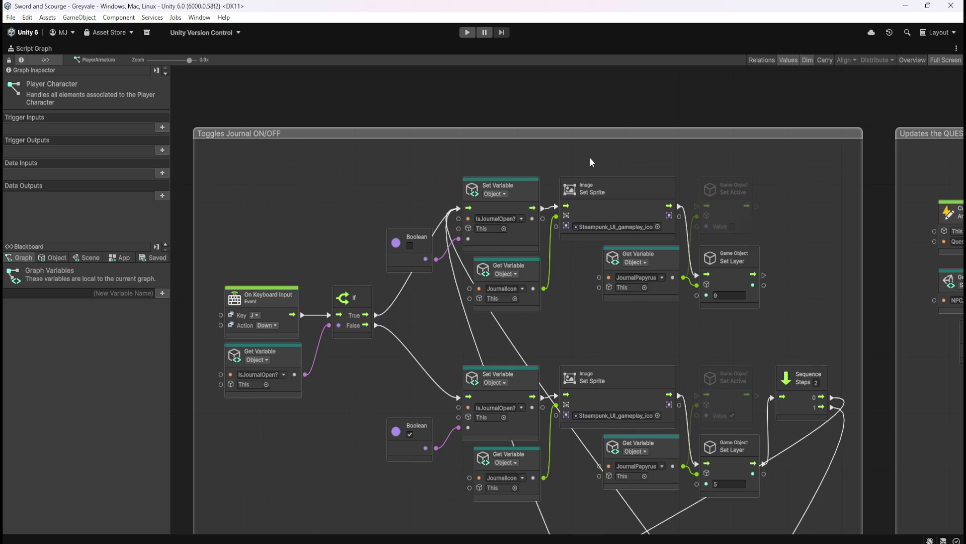
pyautogui.scroll(-3, 589, 157)
pyautogui.scroll(2, 642, 421)
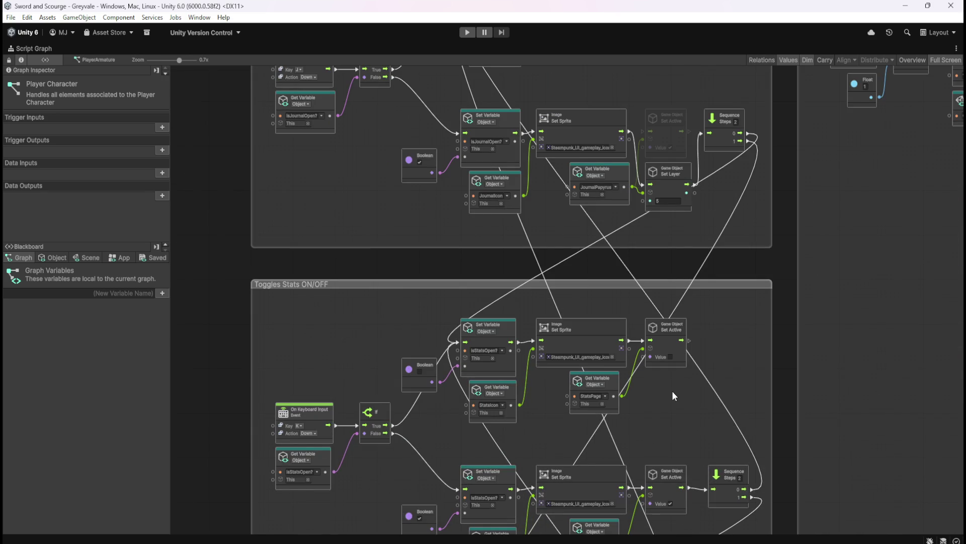
pyautogui.scroll(1, 658, 433)
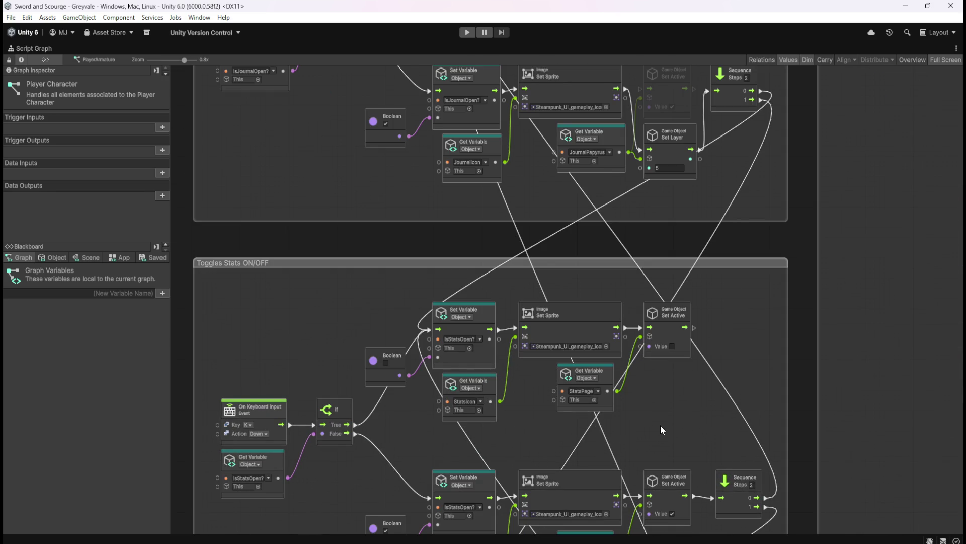
pyautogui.hotkey('shift', 'space')
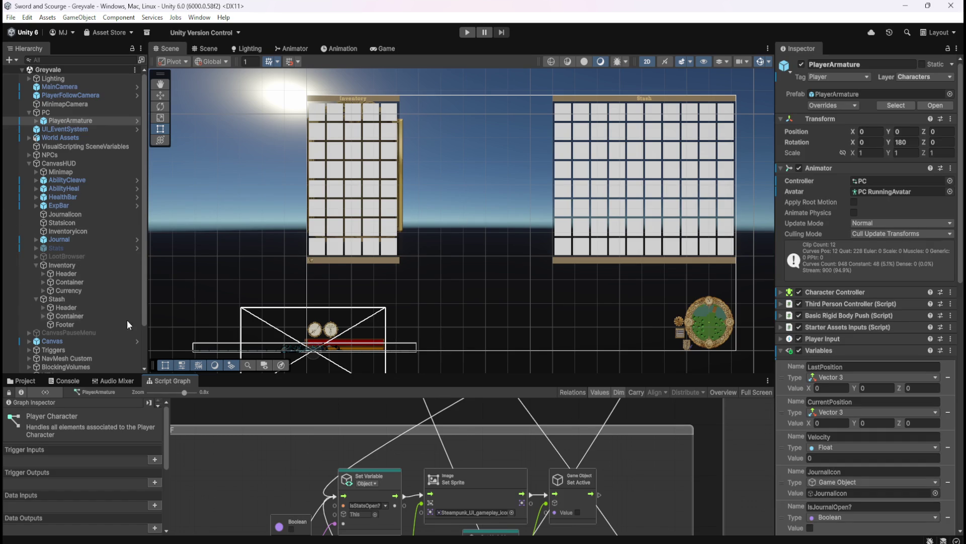
pyautogui.keyDown('ctrl'); pyautogui.click(83, 297); pyautogui.keyUp('ctrl')
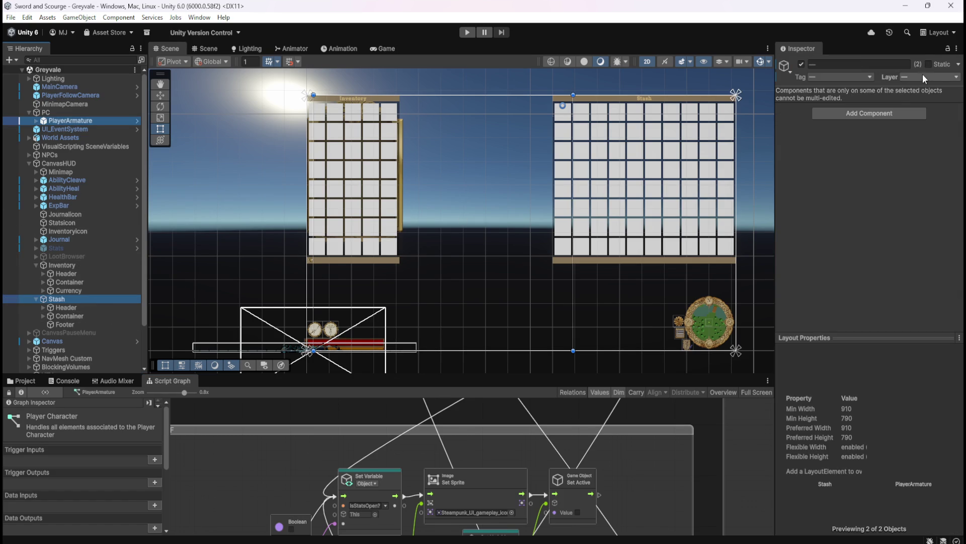
# Step: Select only the Stash panel and run the game in Play mode
pyautogui.click(73, 299)
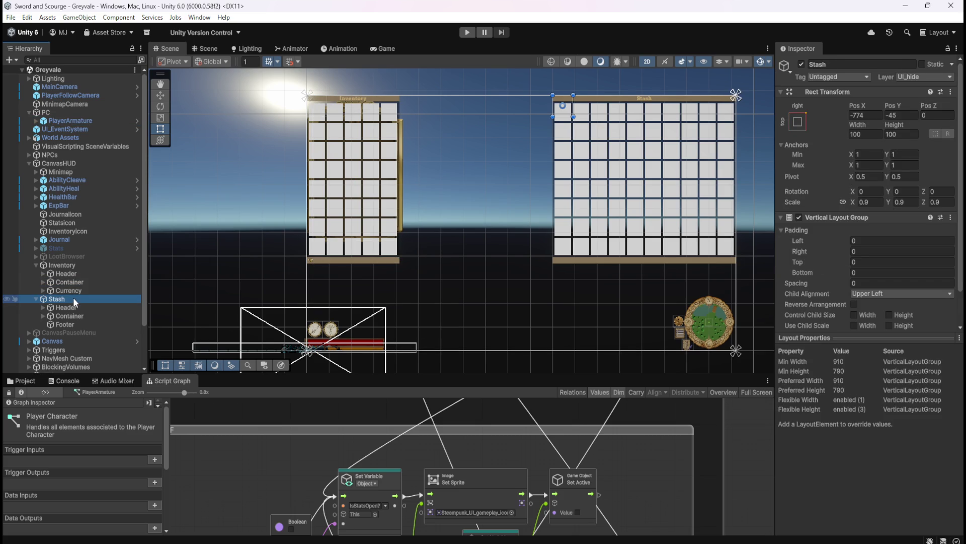
pyautogui.click(465, 33)
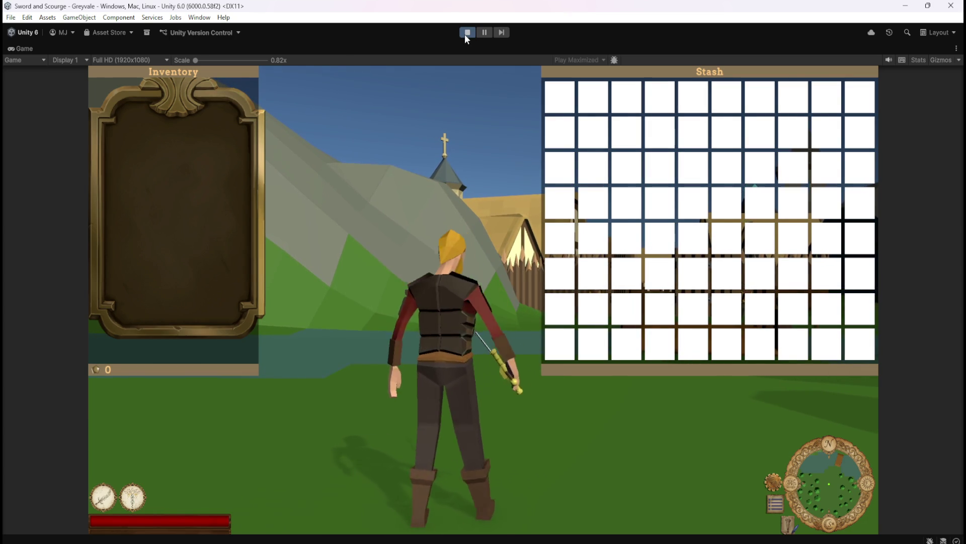
# Step: Stop Play mode and view CanvasHUD's canvas settings
pyautogui.click(465, 33)
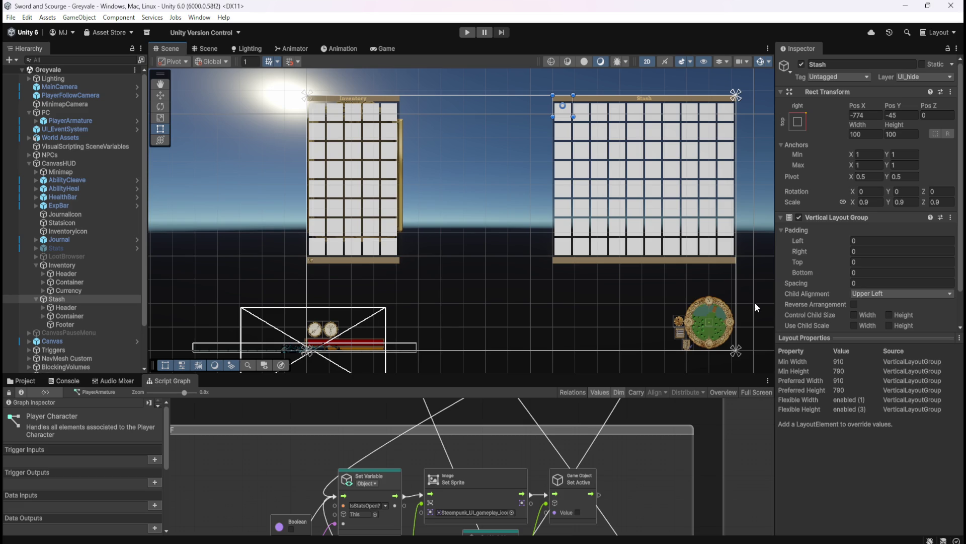
pyautogui.click(87, 163)
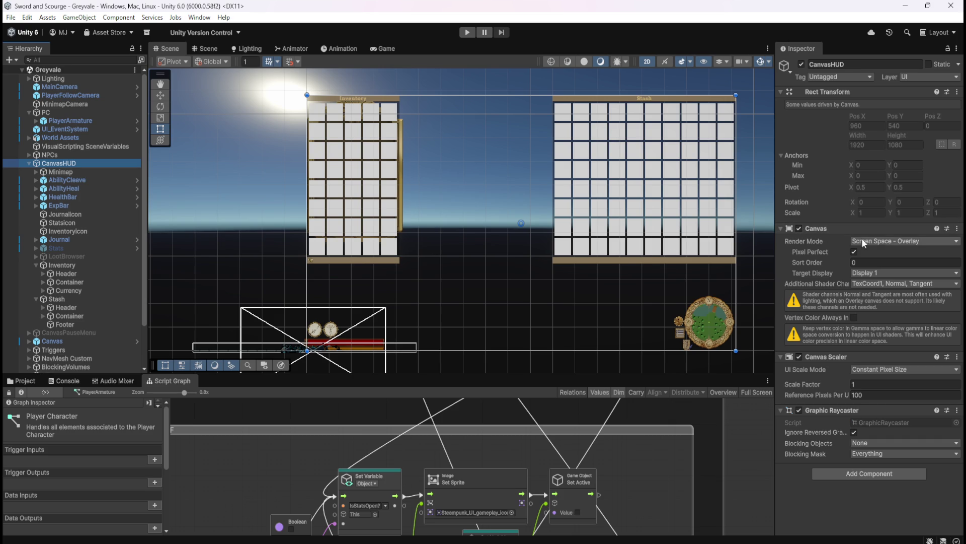
pyautogui.click(891, 241)
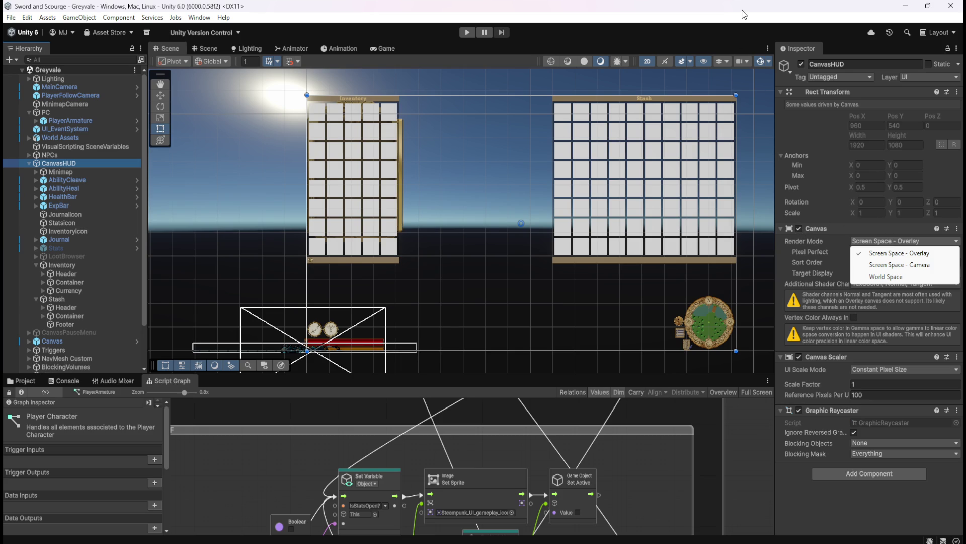
pyautogui.press('Escape')
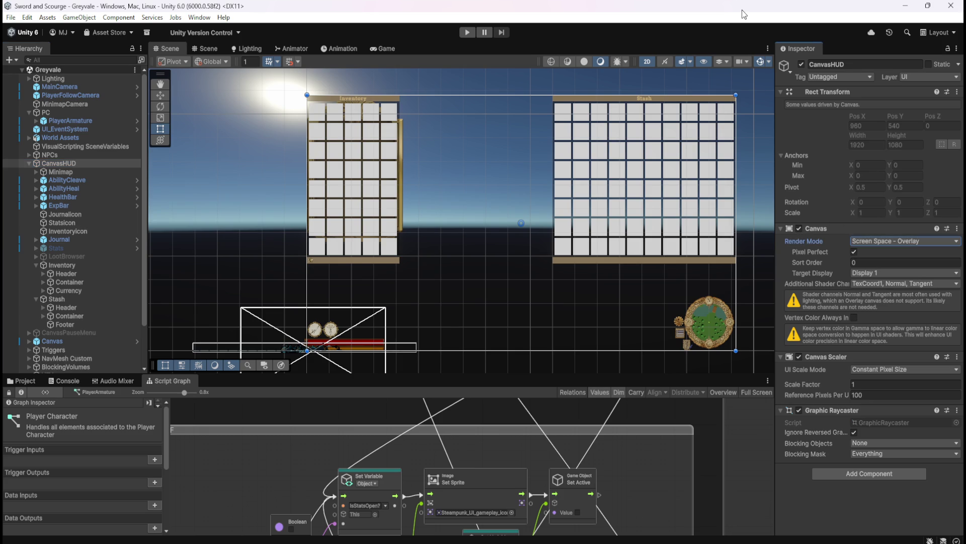
pyautogui.click(78, 215)
pyautogui.click(72, 222)
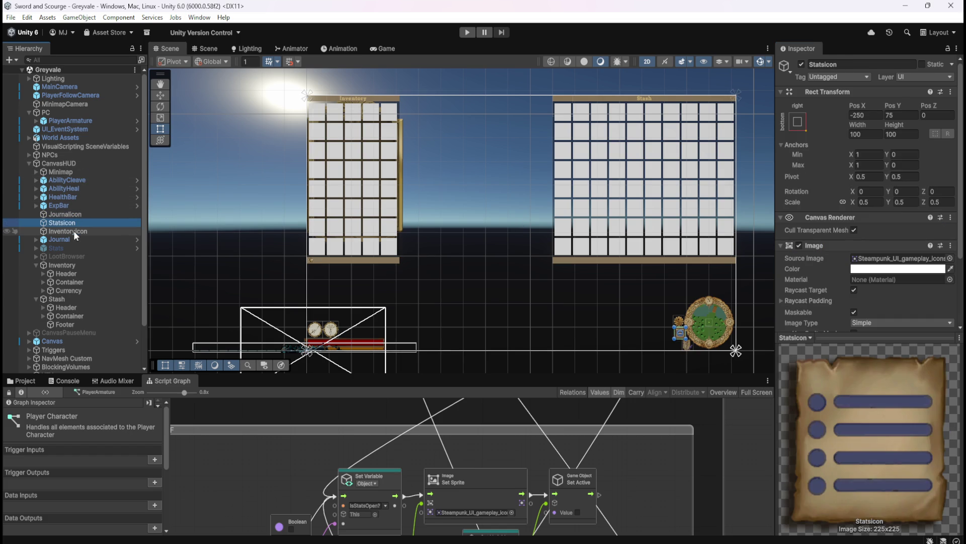
pyautogui.click(75, 164)
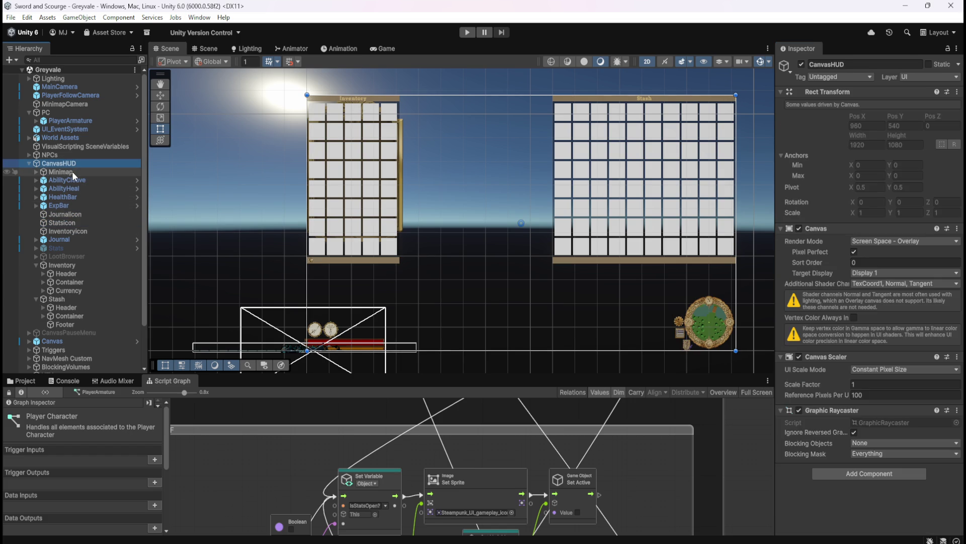
pyautogui.click(71, 171)
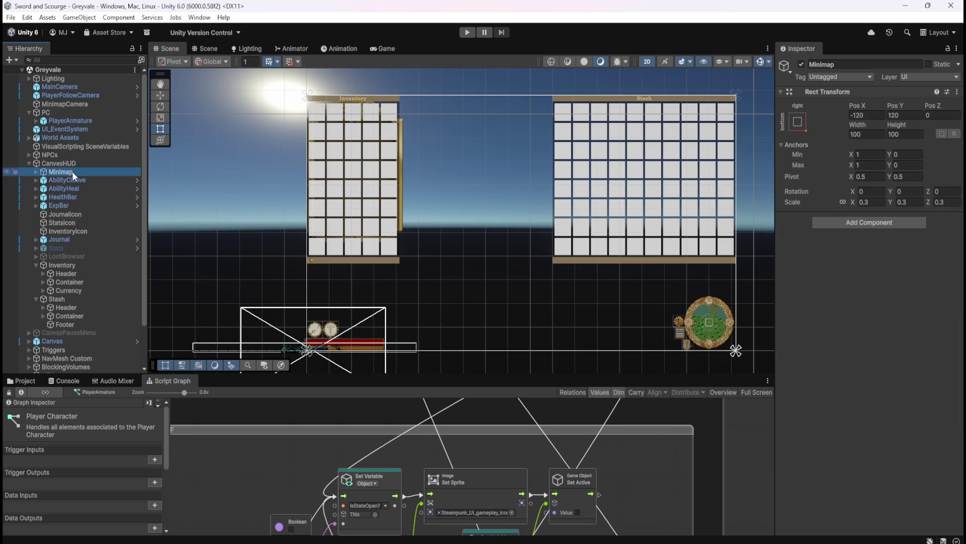
pyautogui.click(83, 181)
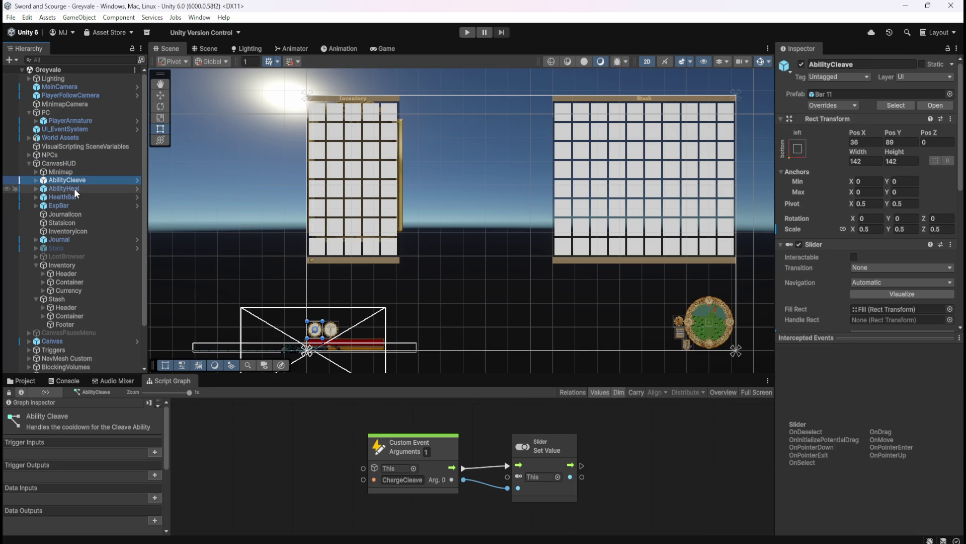
# Step: Move the Journal panel and all its children to layer 5: UI
pyautogui.press('Down')
pyautogui.press('Down')
pyautogui.press('Down')
pyautogui.press('Down')
pyautogui.press('Down')
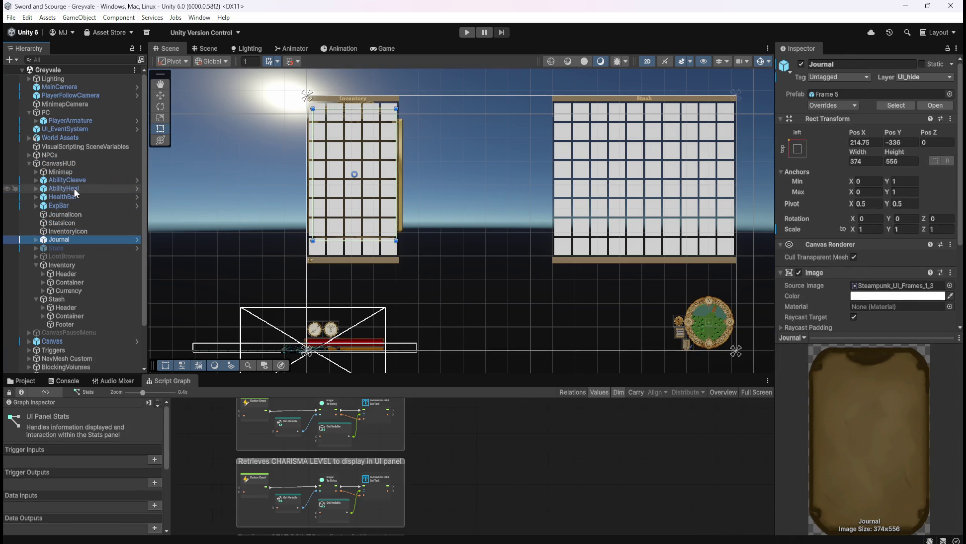
pyautogui.press('Down')
pyautogui.press('Up')
pyautogui.press('Up')
pyautogui.press('Down')
pyautogui.press('Up')
pyautogui.press('Down')
pyautogui.click(909, 80)
pyautogui.click(898, 147)
pyautogui.click(452, 299)
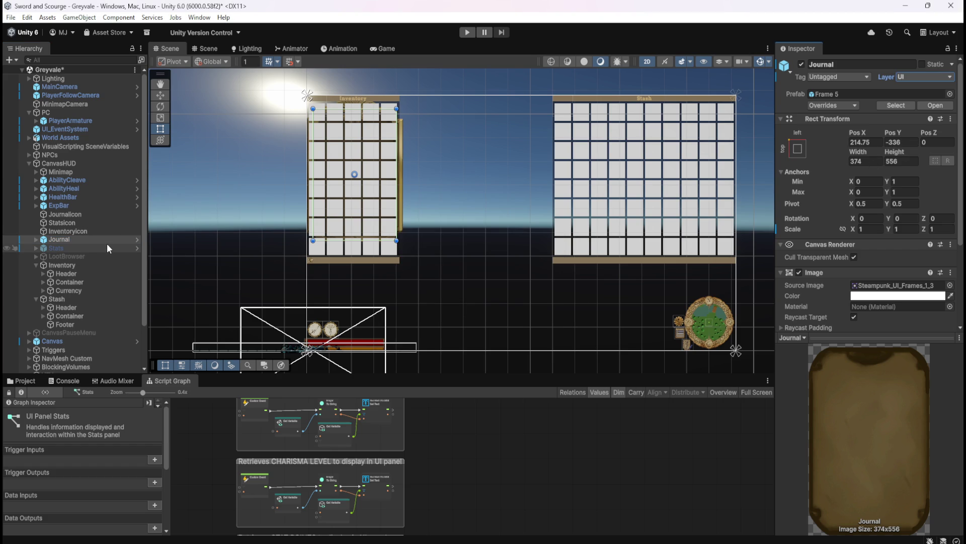
# Step: Confirm Journal's UI layer and review its prefab overrides list
pyautogui.click(107, 222)
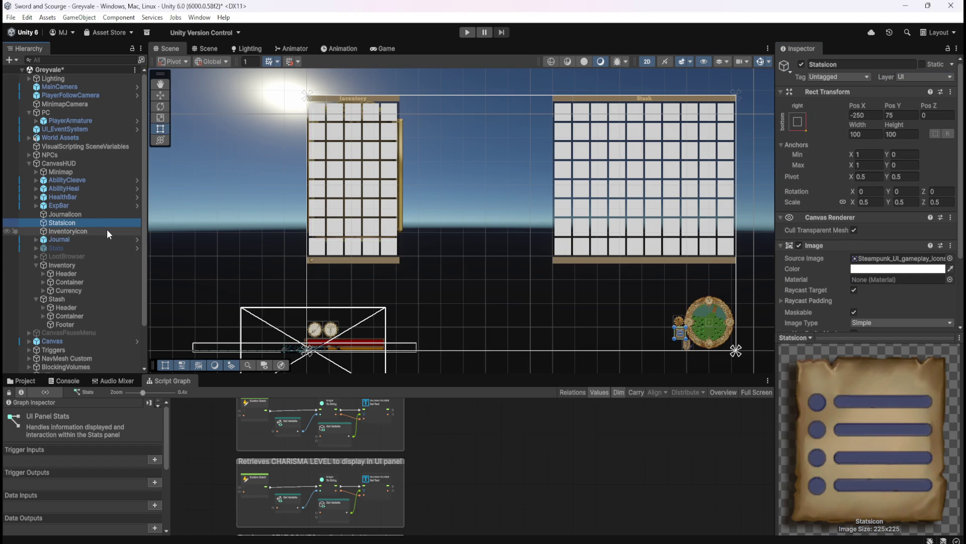
pyautogui.click(107, 231)
pyautogui.press('Down')
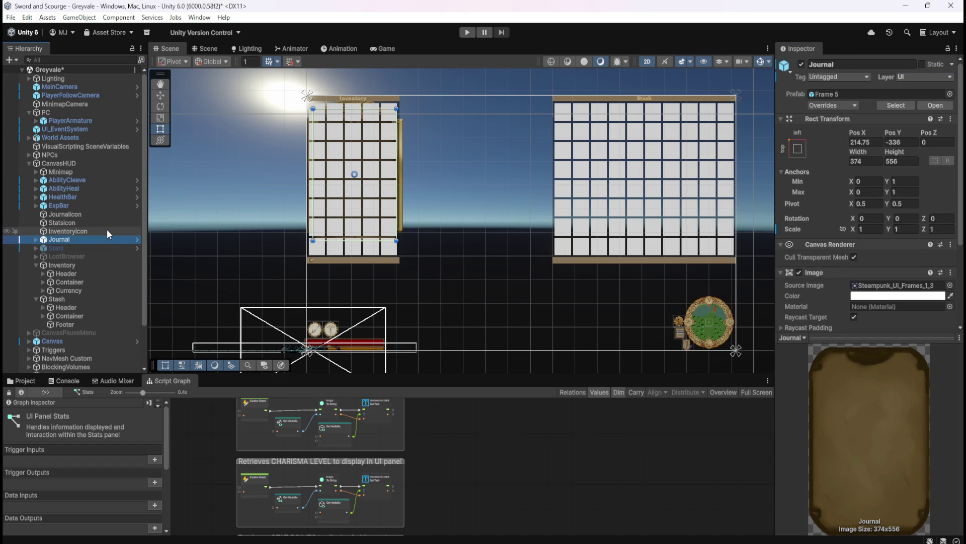
pyautogui.press('Down')
pyautogui.press('Up')
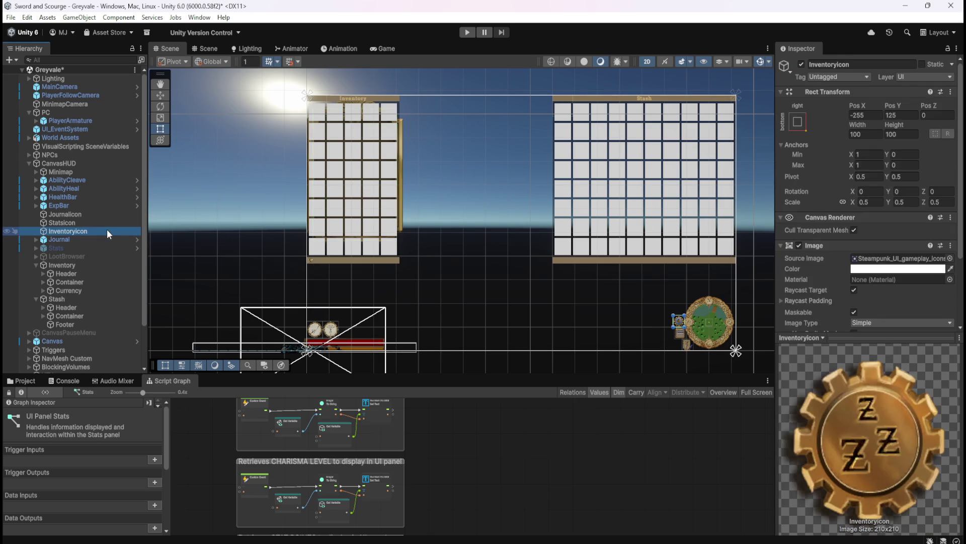
pyautogui.click(932, 77)
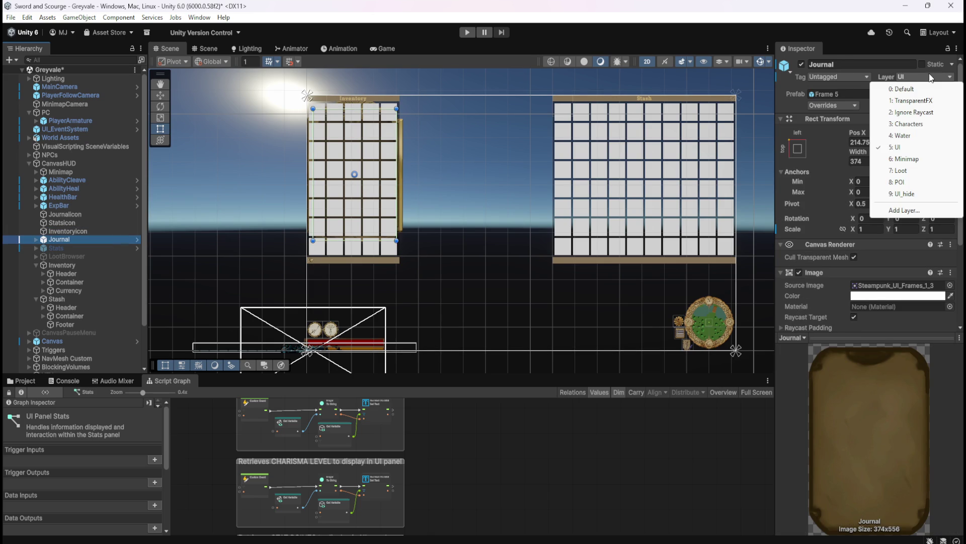
pyautogui.click(852, 109)
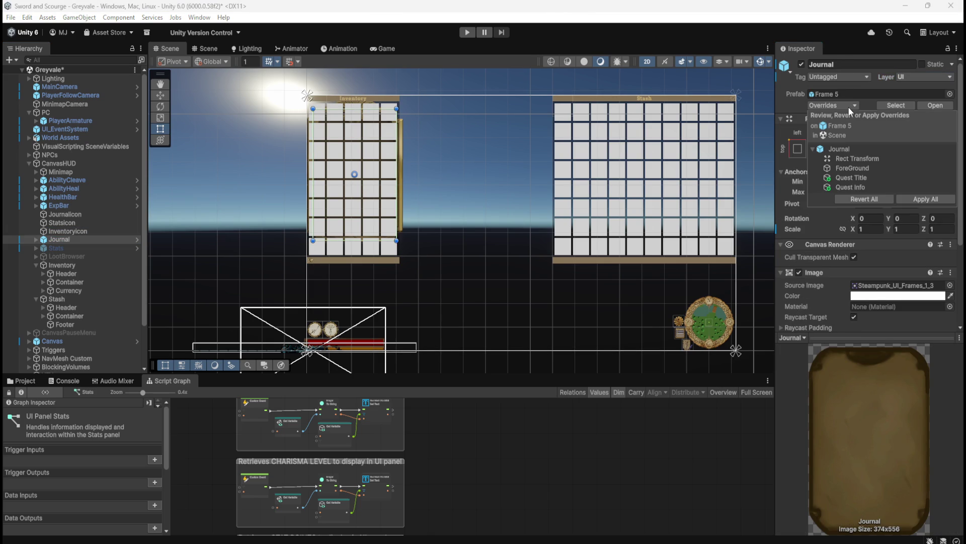
pyautogui.press('Escape')
# Step: Browse the HUD objects below Journal, past Stats and LootBrowser, to the Stash panel
pyautogui.click(76, 249)
pyautogui.click(84, 239)
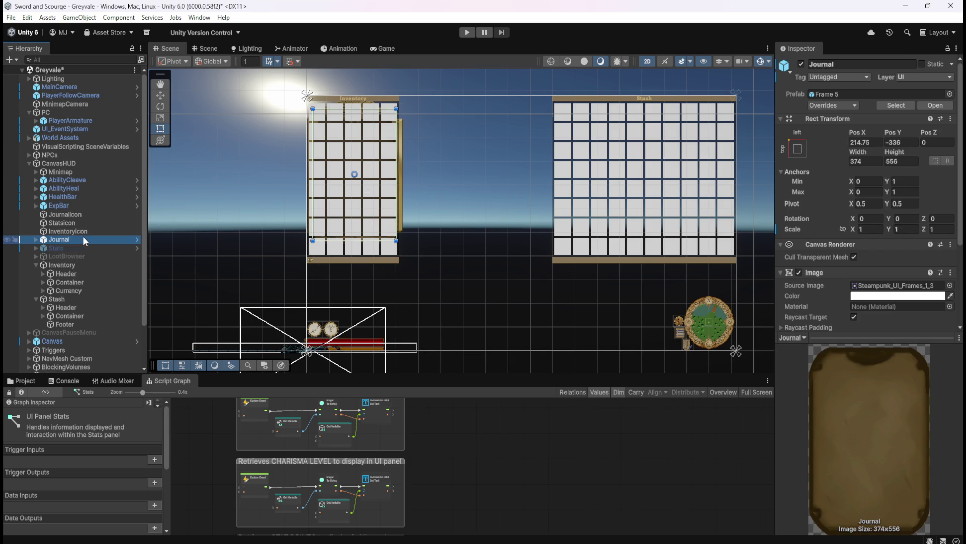
pyautogui.press('Down')
pyautogui.click(82, 240)
pyautogui.press('Down')
pyautogui.press('Down')
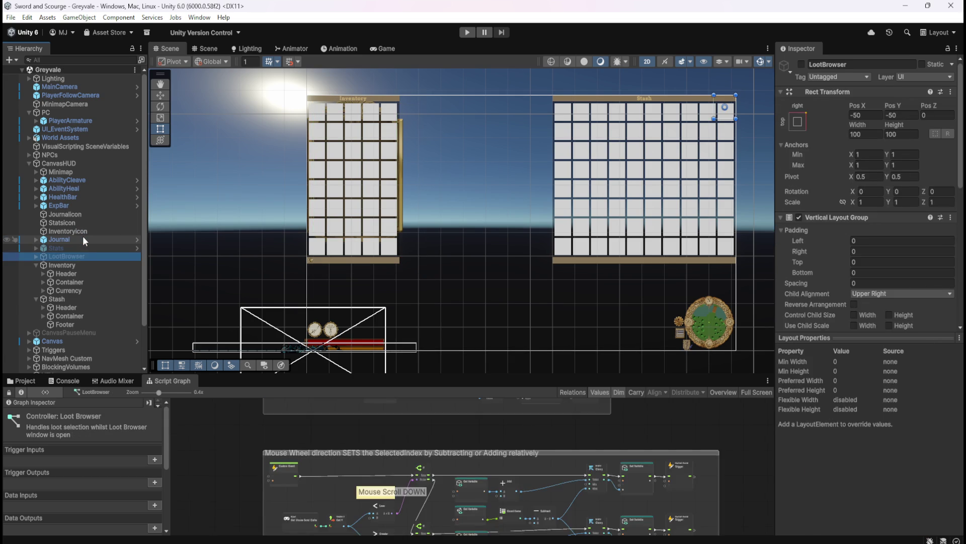
pyautogui.click(82, 240)
pyautogui.press('Down')
pyautogui.press('Down')
pyautogui.press('Down')
pyautogui.press('Down')
pyautogui.press('Down')
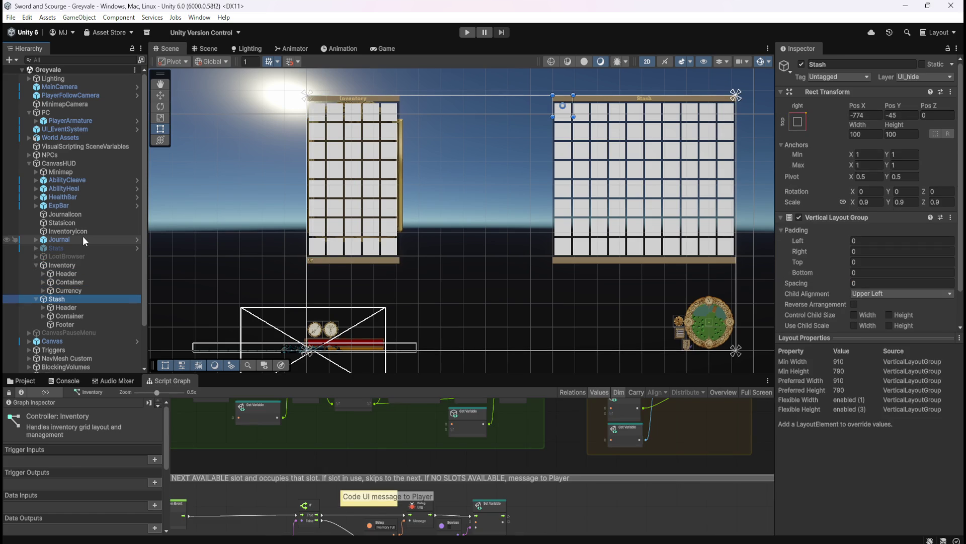
# Step: Put Stash and its children on layer 5: UI, save Greyvale, and reselect CanvasHUD
pyautogui.click(929, 77)
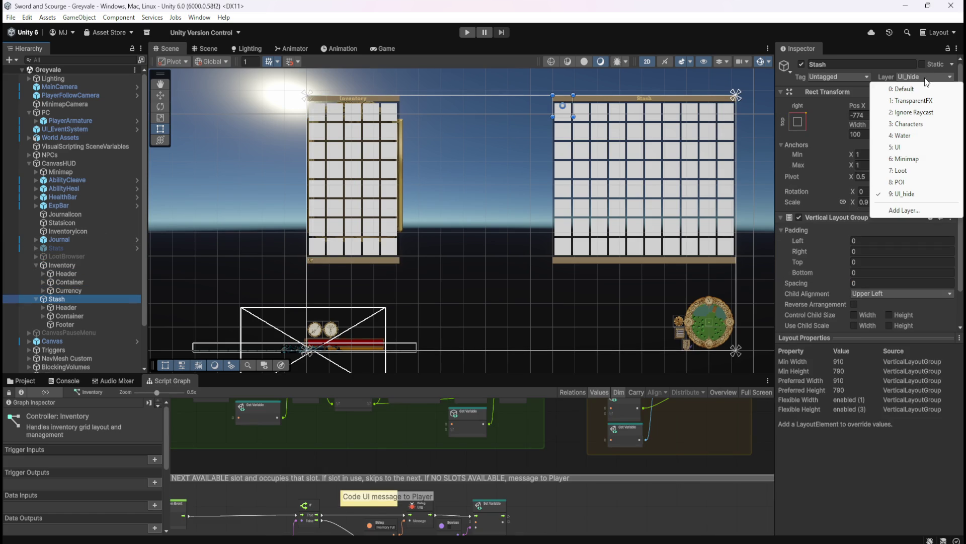
pyautogui.click(901, 147)
pyautogui.click(459, 299)
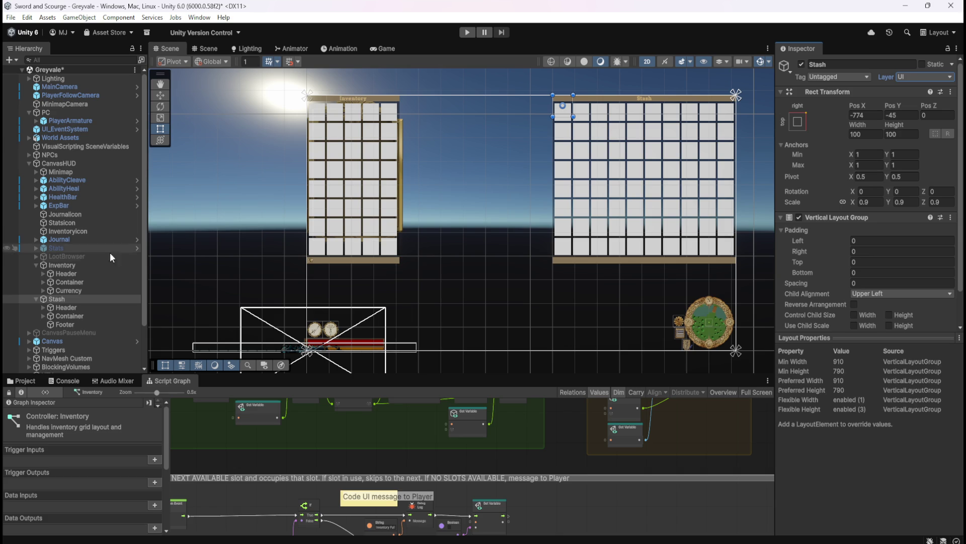
pyautogui.hotkey('ctrl', 's')
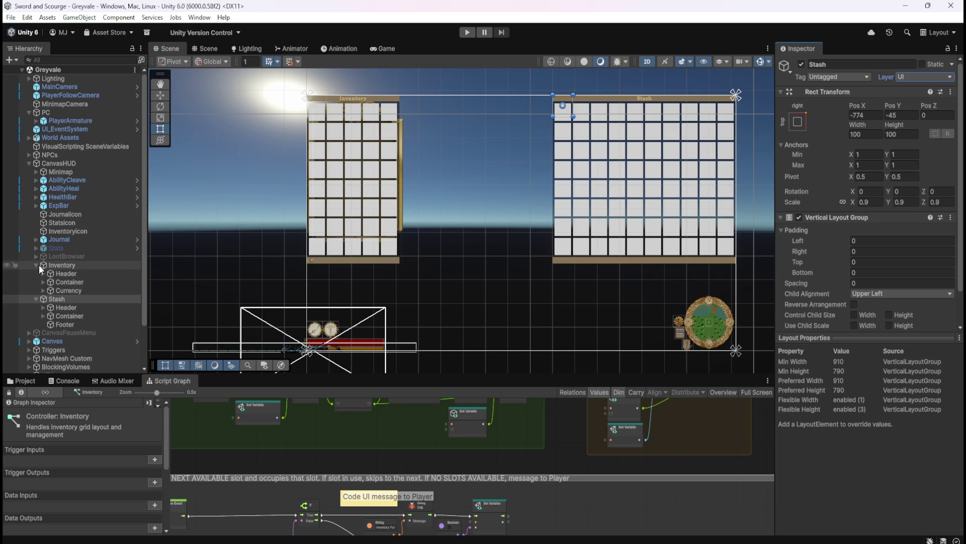
pyautogui.click(73, 162)
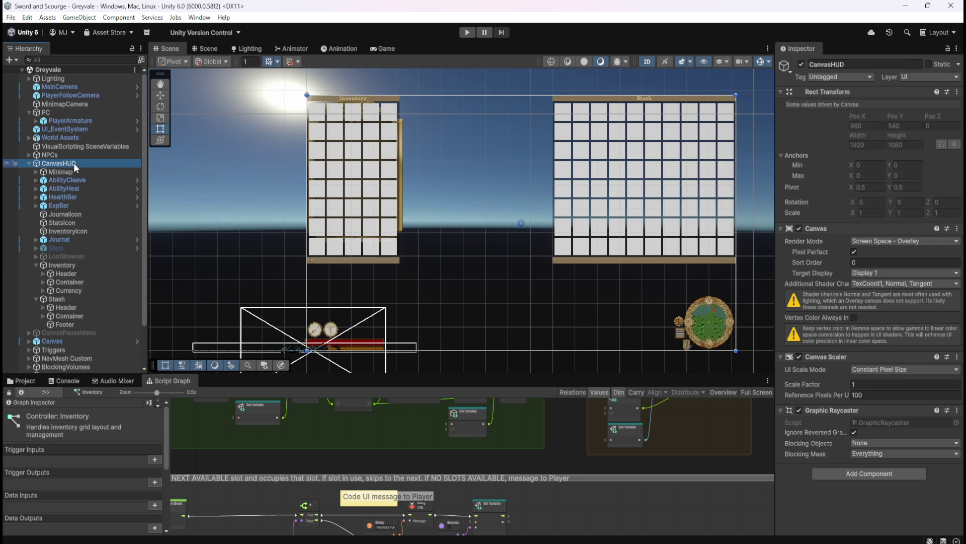
pyautogui.click(29, 163)
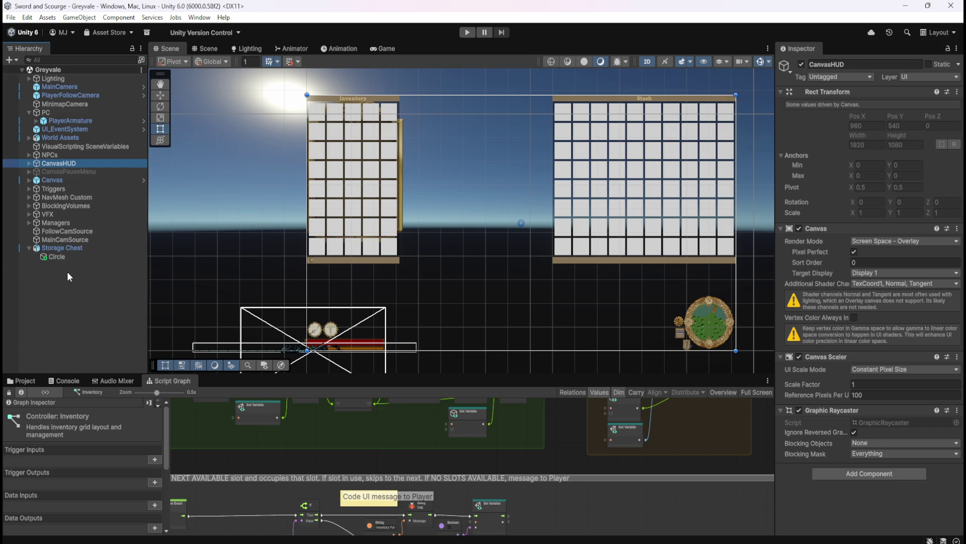
pyautogui.click(50, 180)
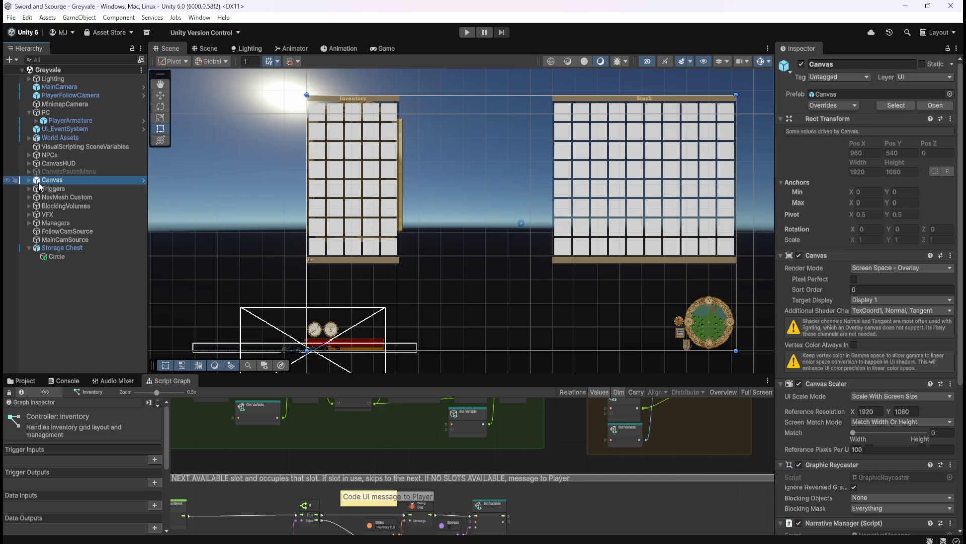
pyautogui.click(29, 180)
pyautogui.click(29, 180)
pyautogui.click(29, 247)
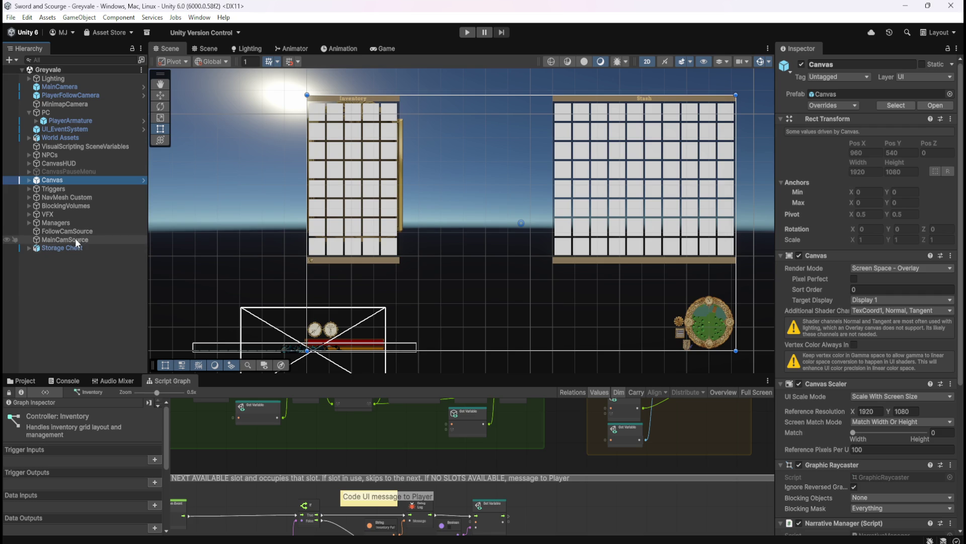
pyautogui.click(29, 247)
pyautogui.click(28, 247)
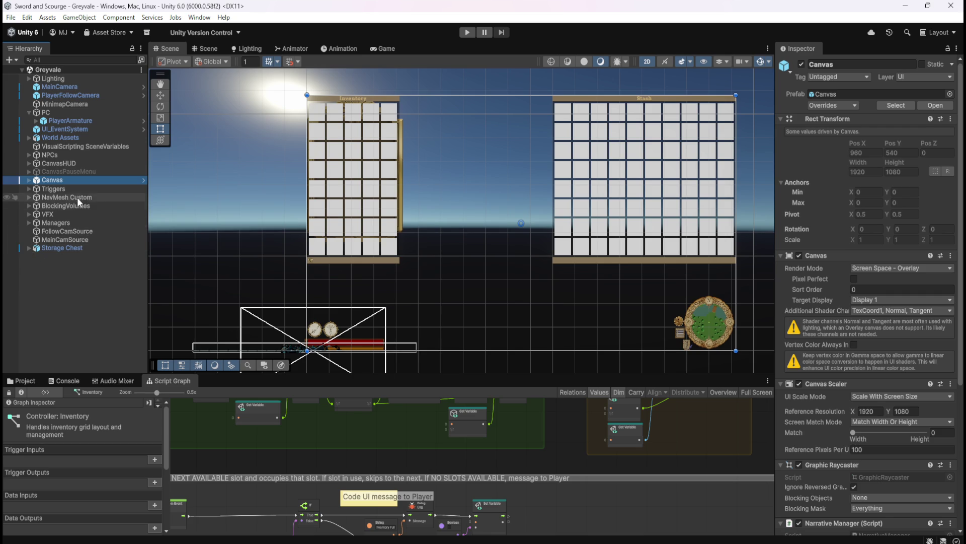
pyautogui.click(29, 180)
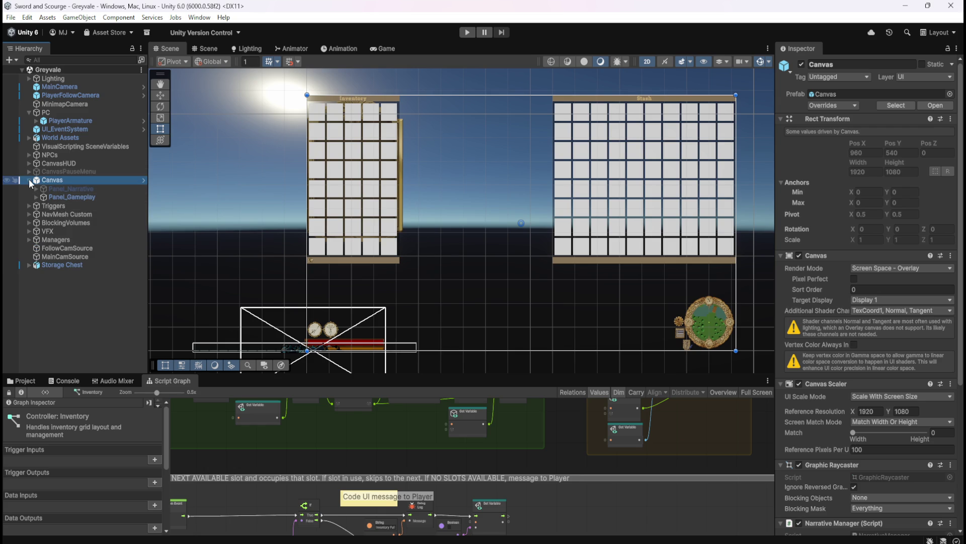
pyautogui.click(28, 180)
pyautogui.click(30, 163)
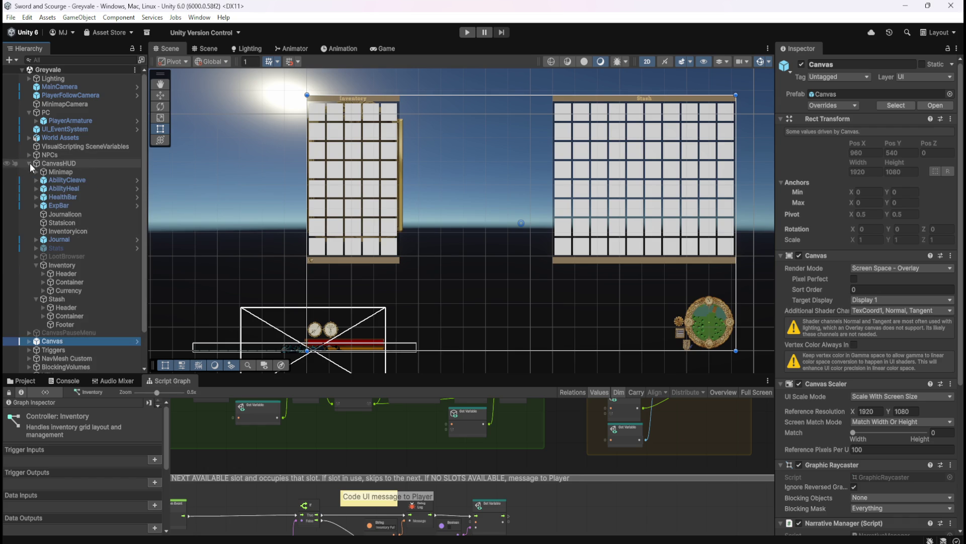
pyautogui.click(71, 162)
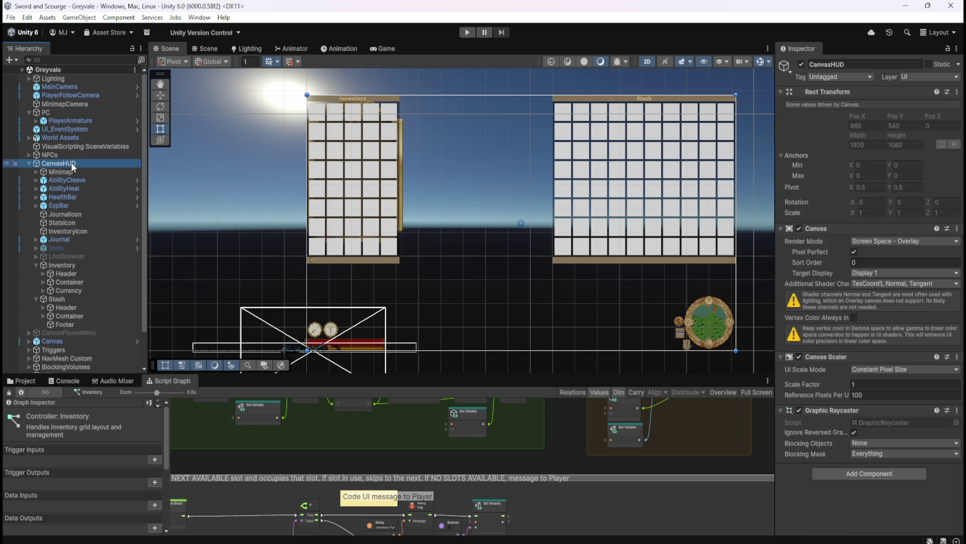
pyautogui.rightClick(71, 162)
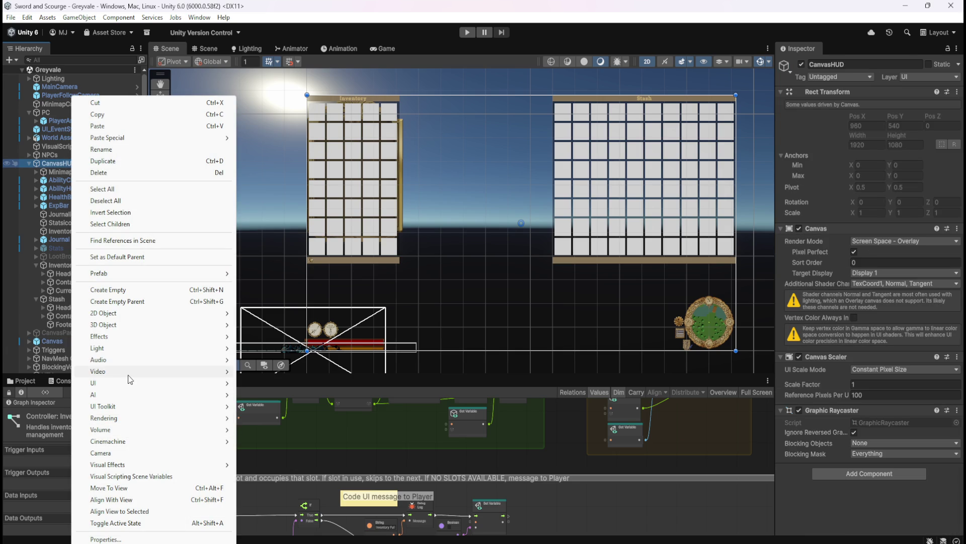
pyautogui.moveTo(128, 383)
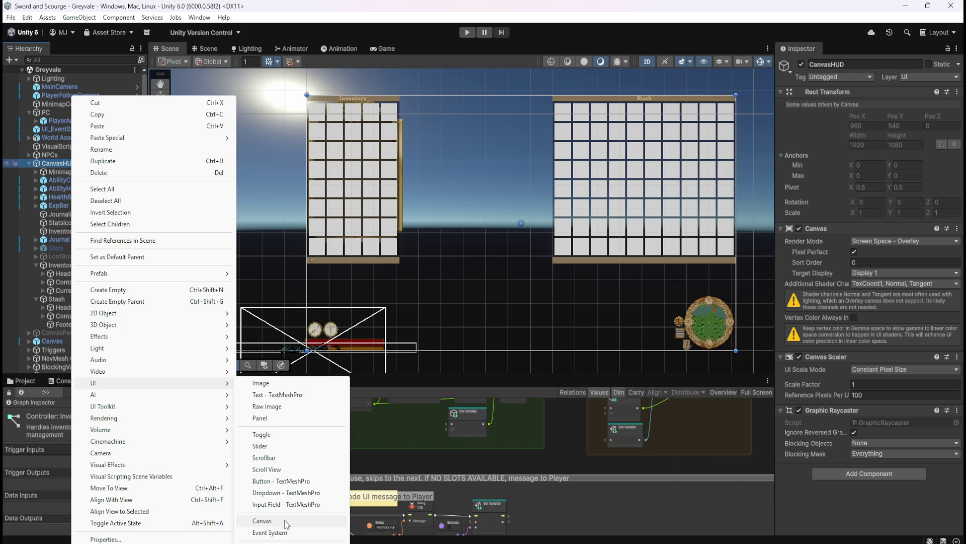
pyautogui.click(598, 19)
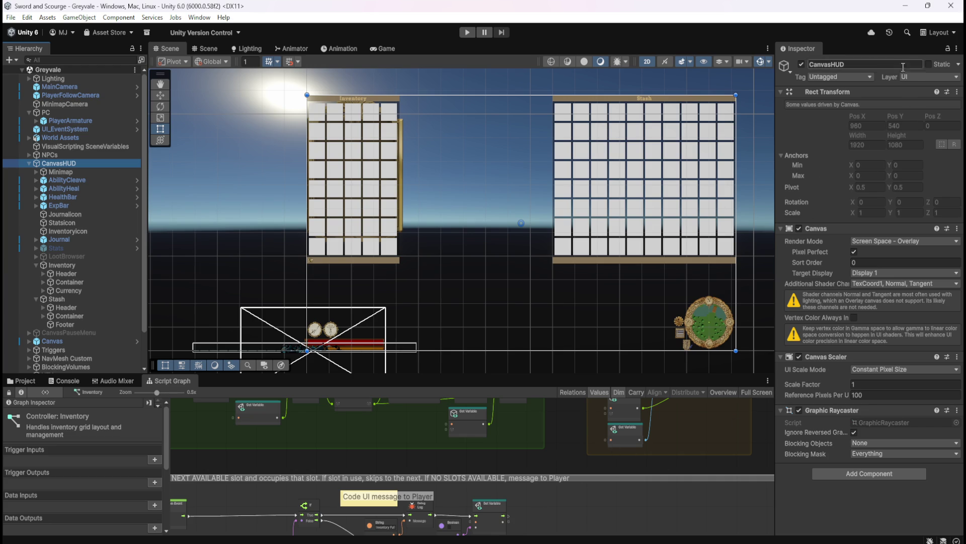
pyautogui.click(938, 77)
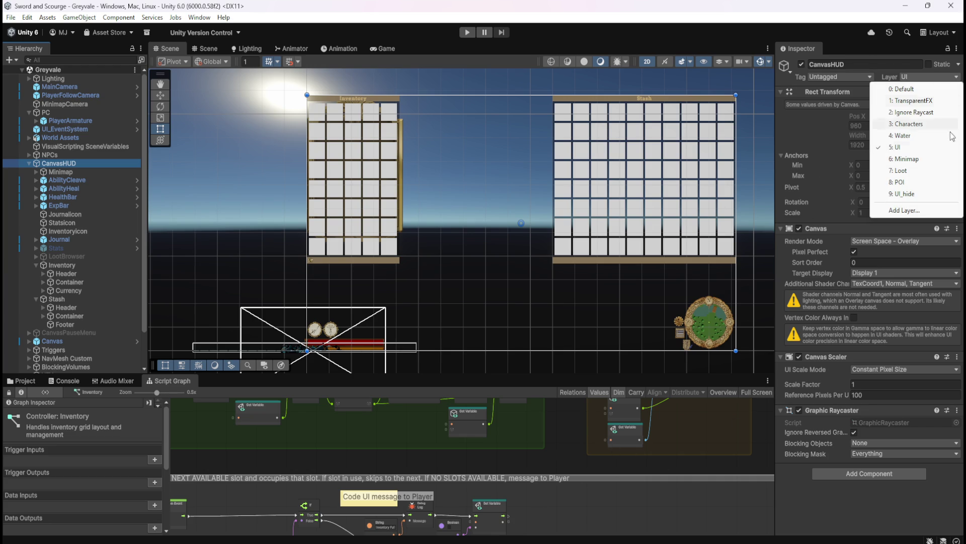
pyautogui.click(906, 210)
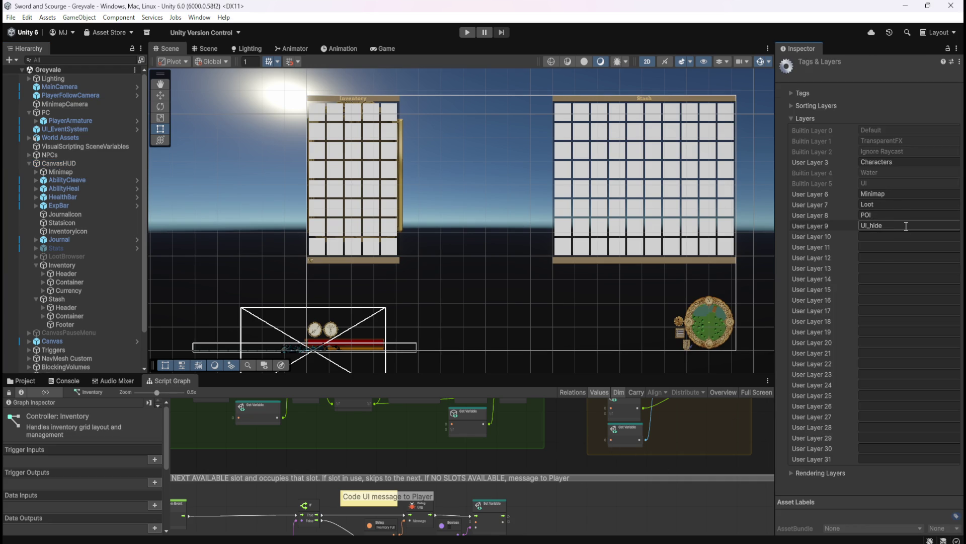
pyautogui.click(895, 226)
pyautogui.press('BackSpace')
pyautogui.click(63, 172)
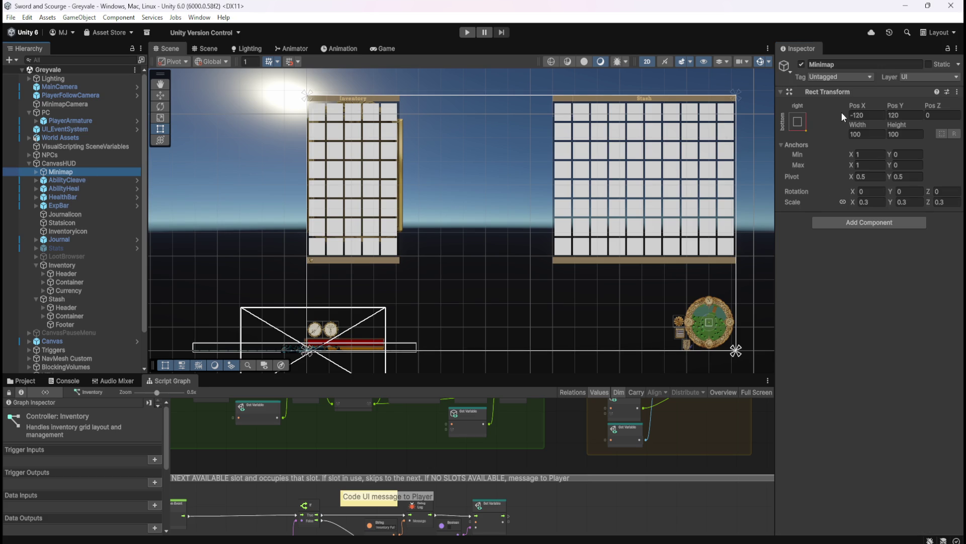
pyautogui.click(925, 77)
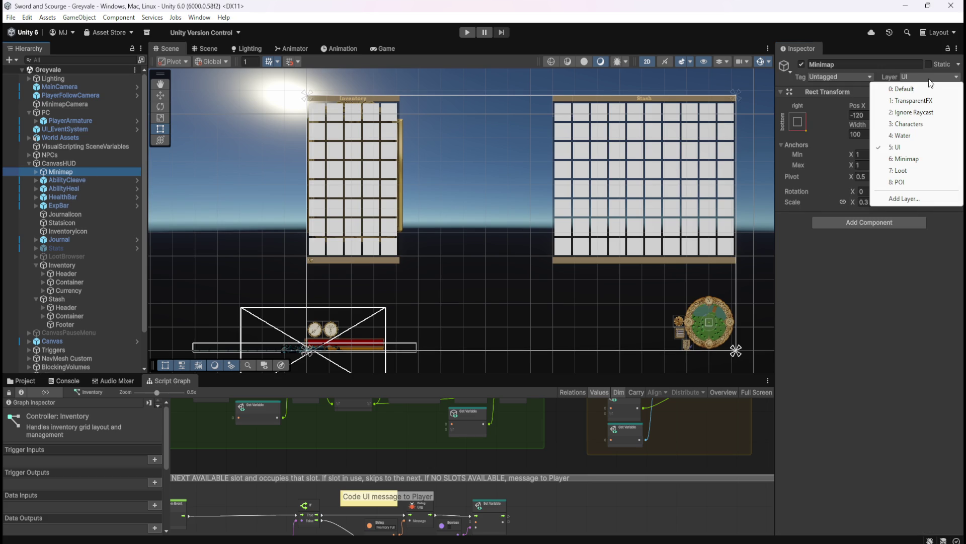
pyautogui.click(81, 168)
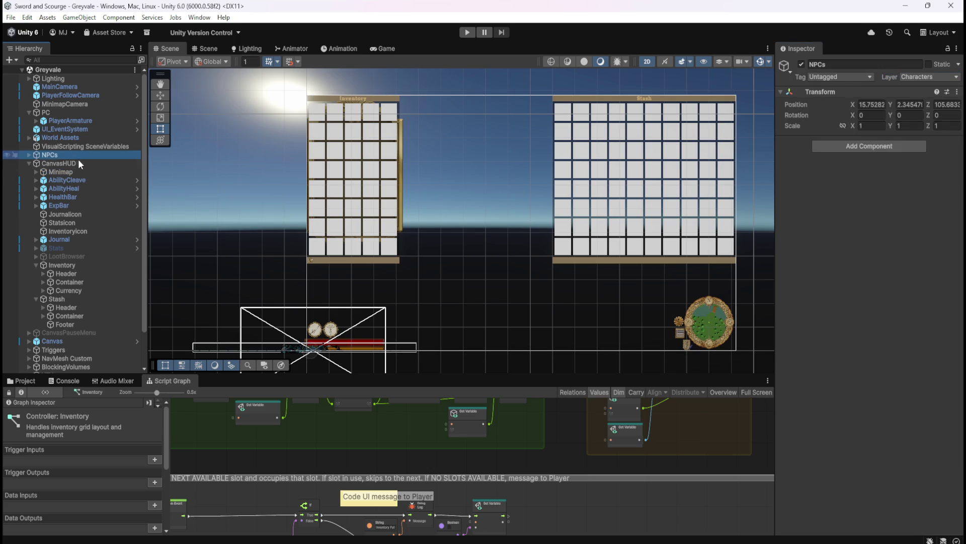
pyautogui.click(78, 163)
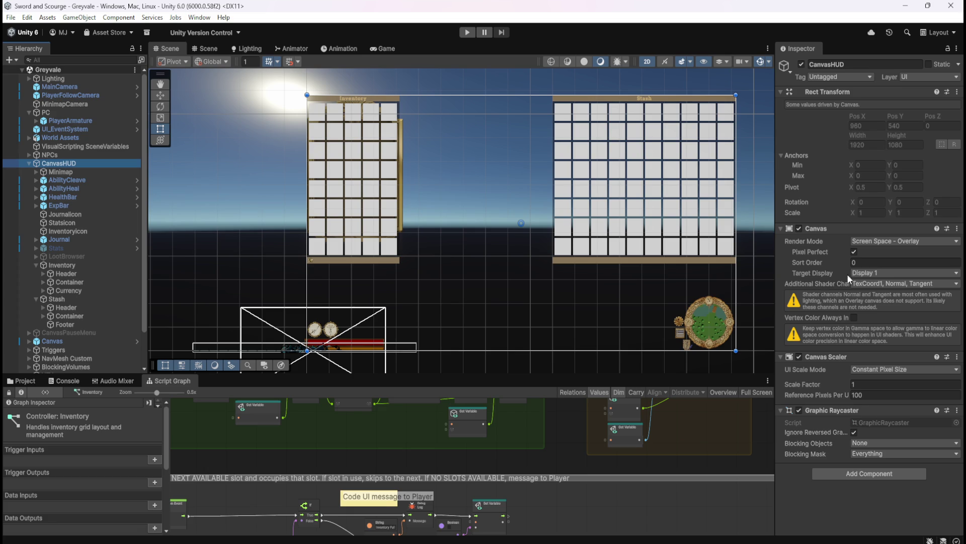
pyautogui.click(916, 242)
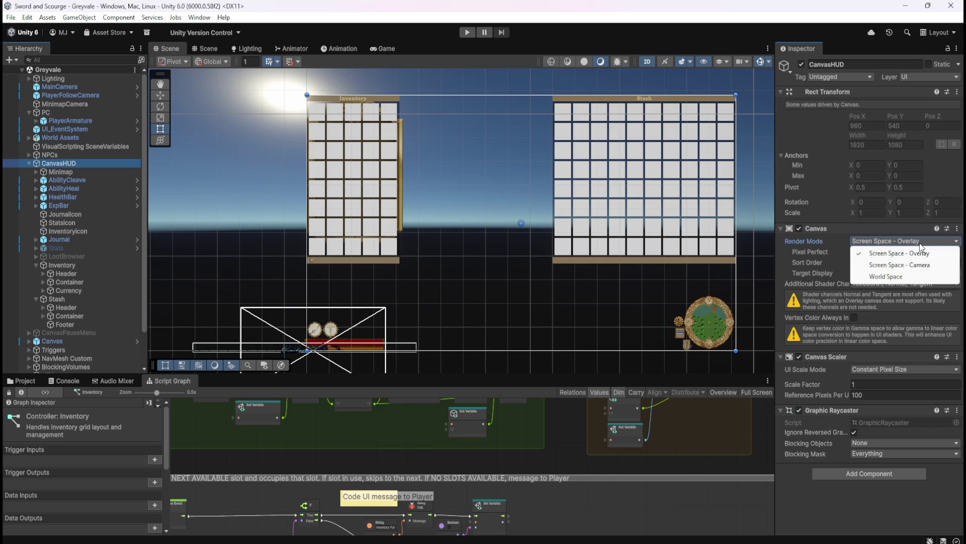
pyautogui.click(829, 504)
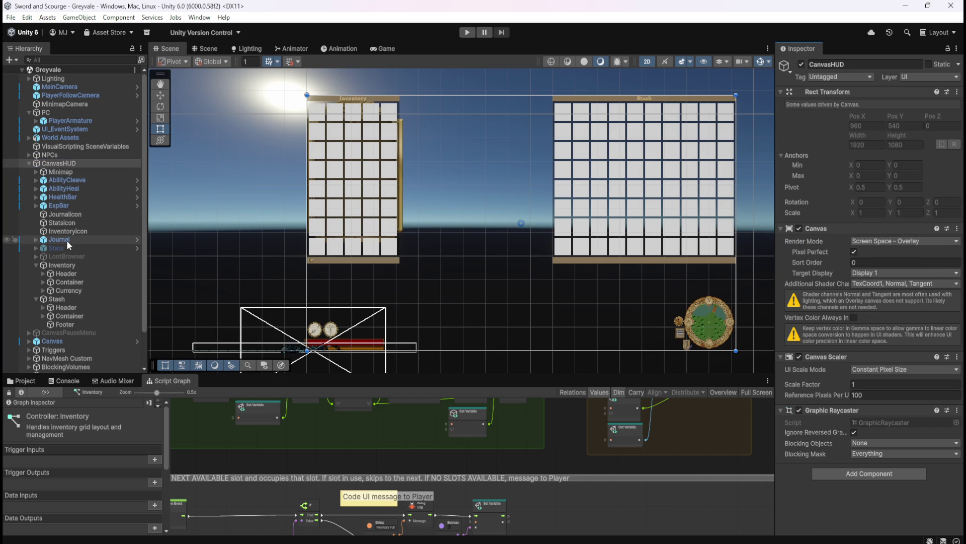
pyautogui.click(65, 341)
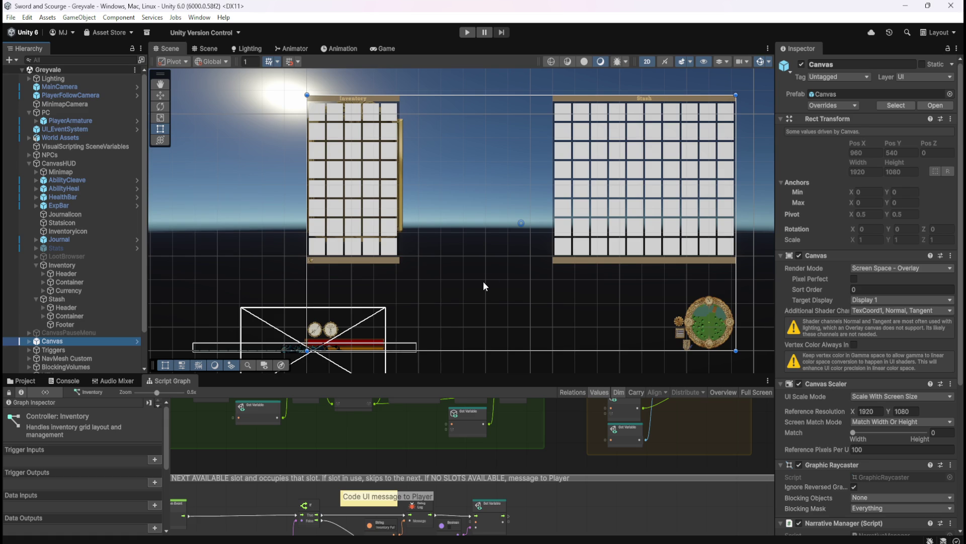
pyautogui.scroll(-4, 843, 396)
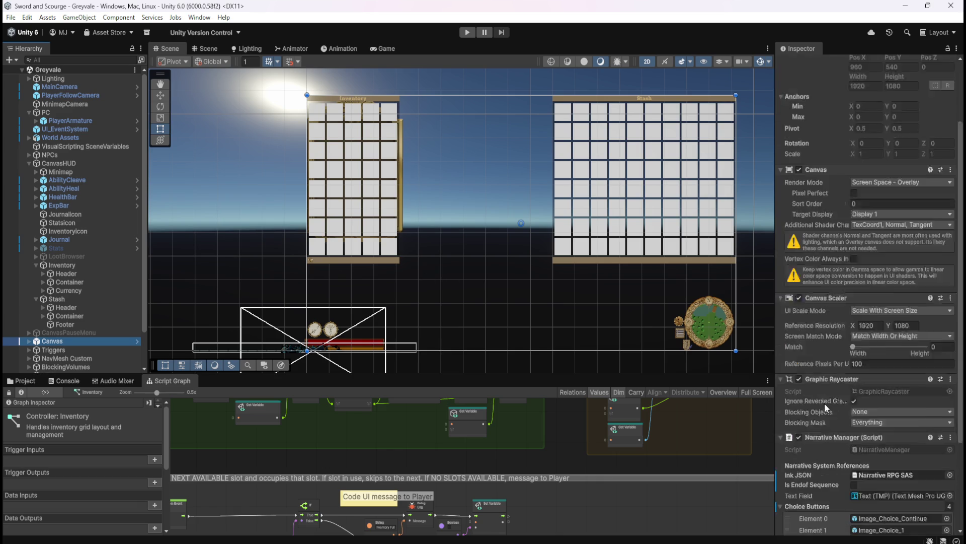
pyautogui.scroll(-3, 787, 353)
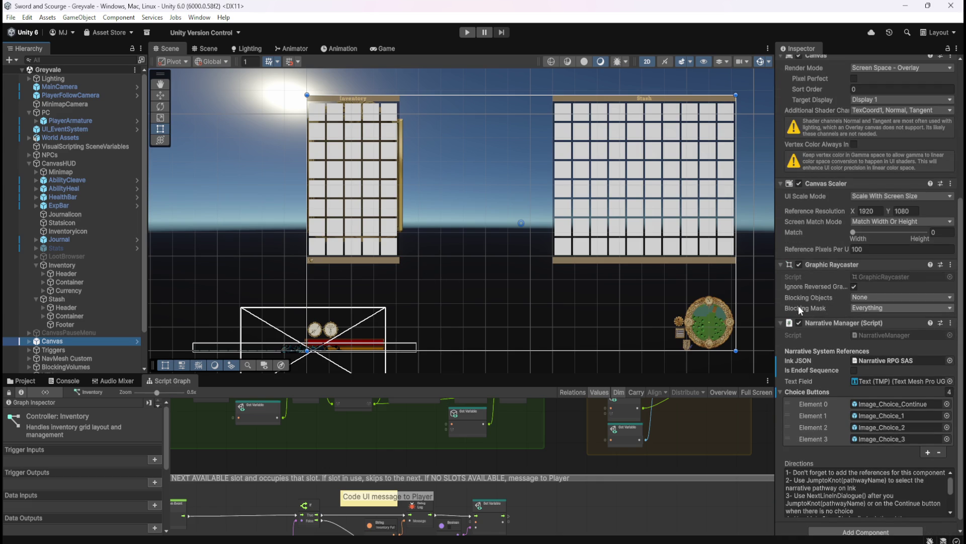
pyautogui.scroll(-1, 817, 270)
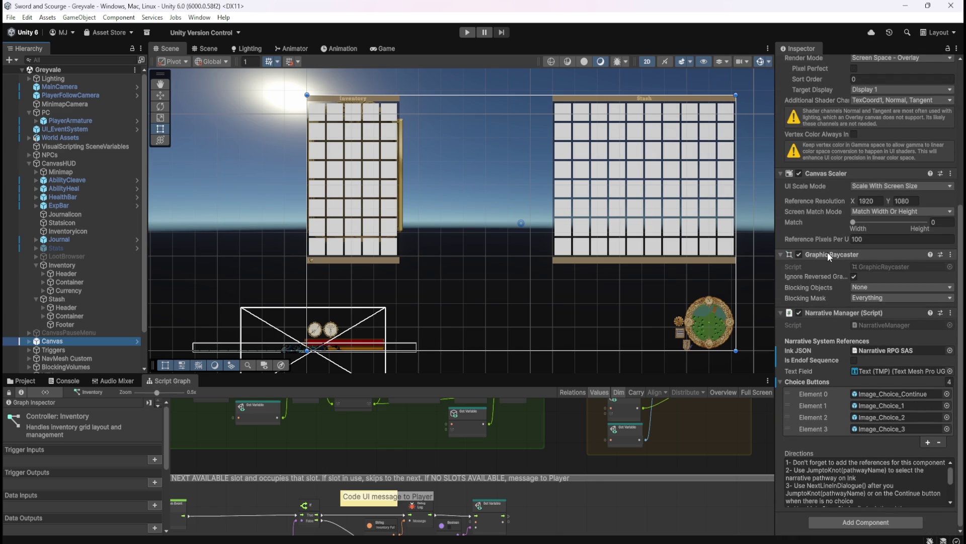
pyautogui.scroll(-3, 879, 491)
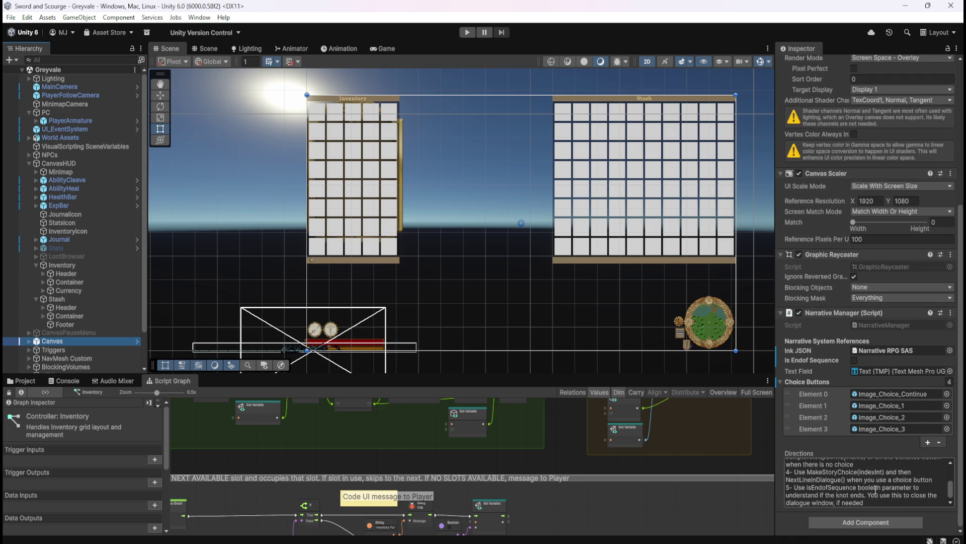
pyautogui.scroll(3, 874, 488)
pyautogui.scroll(3, 821, 442)
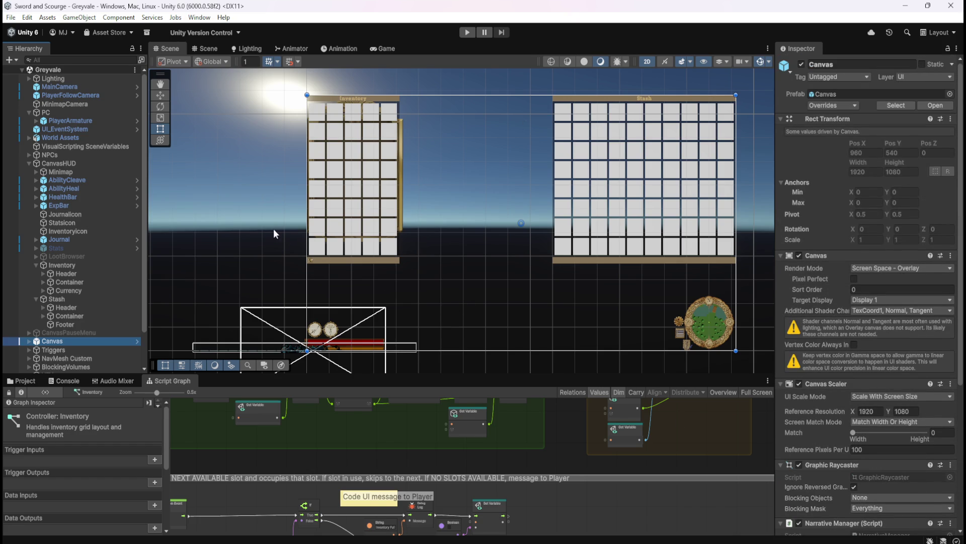
pyautogui.scroll(-2, 131, 306)
pyautogui.click(29, 300)
pyautogui.click(29, 300)
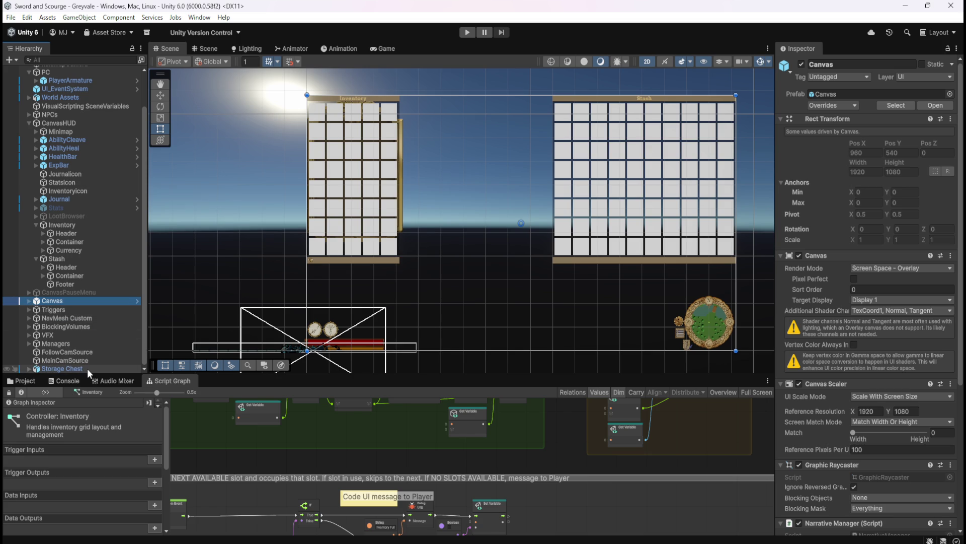
pyautogui.click(86, 309)
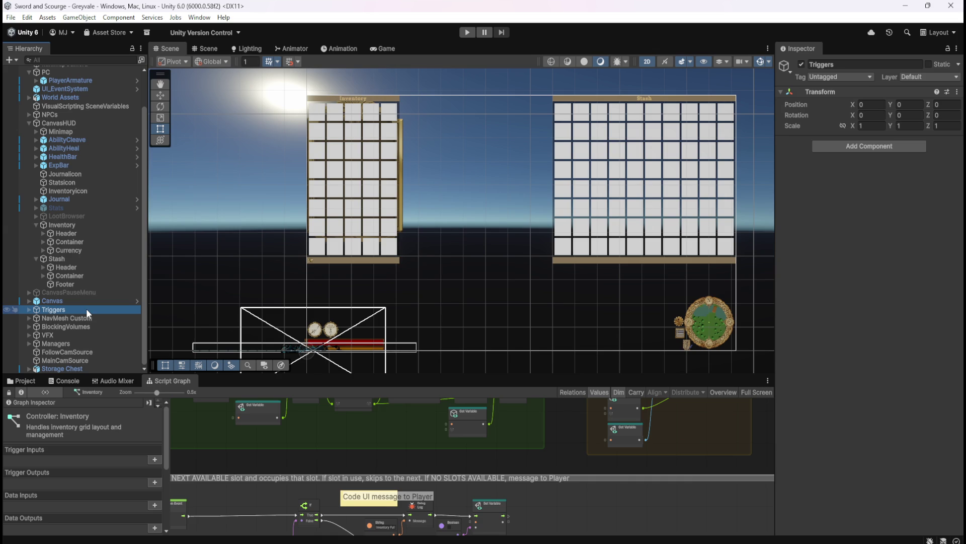
# Step: Peek inside Triggers, NavMesh Custom, BlockingVolumes and Managers, collapsing each group afterwards
pyautogui.click(29, 309)
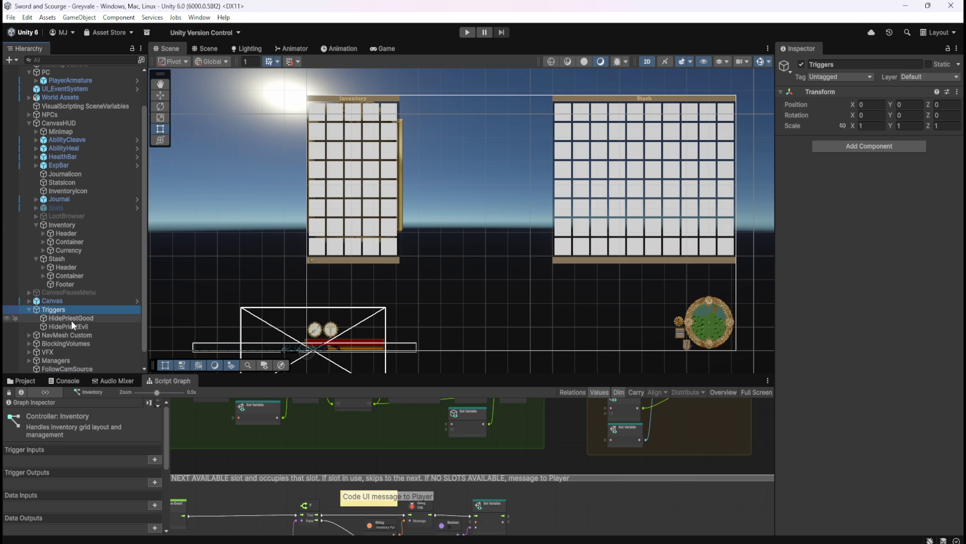
pyautogui.click(29, 309)
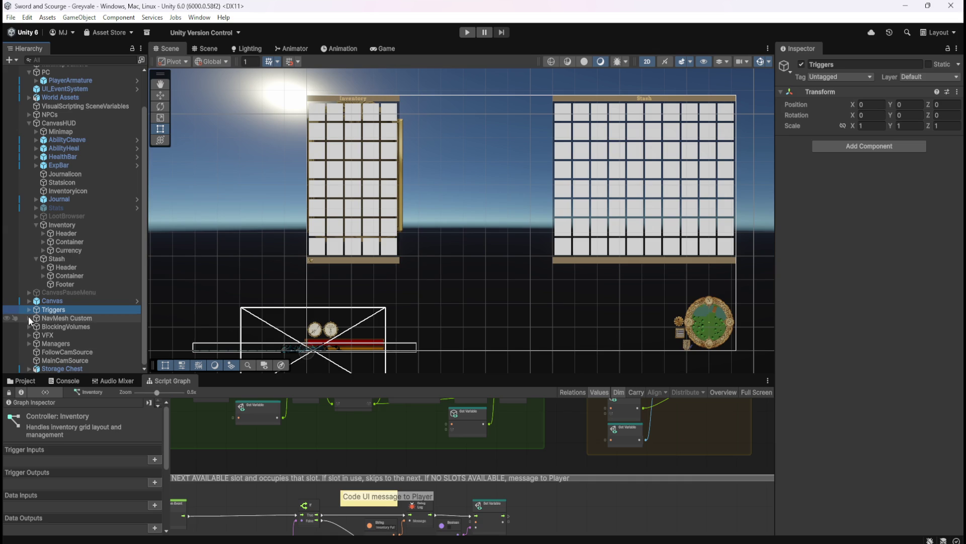
pyautogui.click(29, 318)
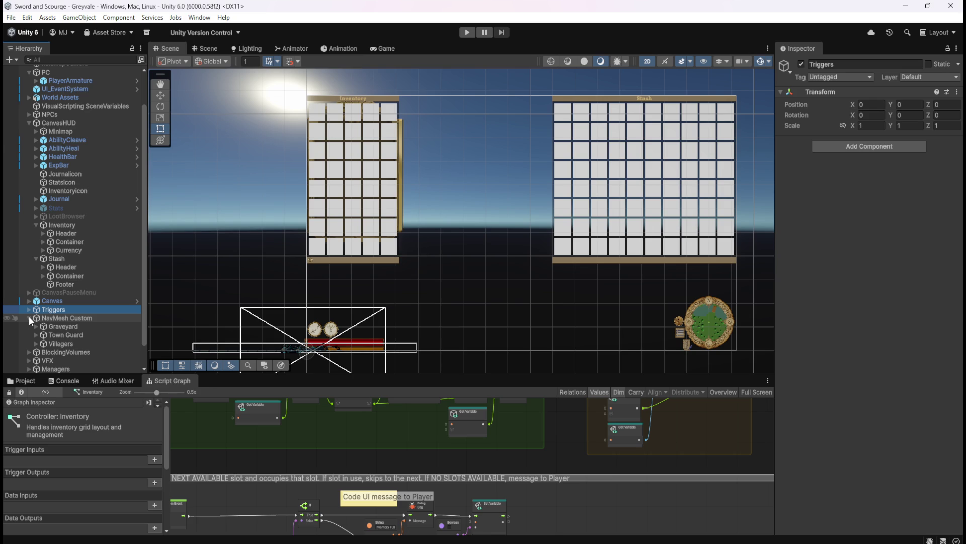
pyautogui.click(29, 317)
pyautogui.click(29, 323)
pyautogui.click(27, 326)
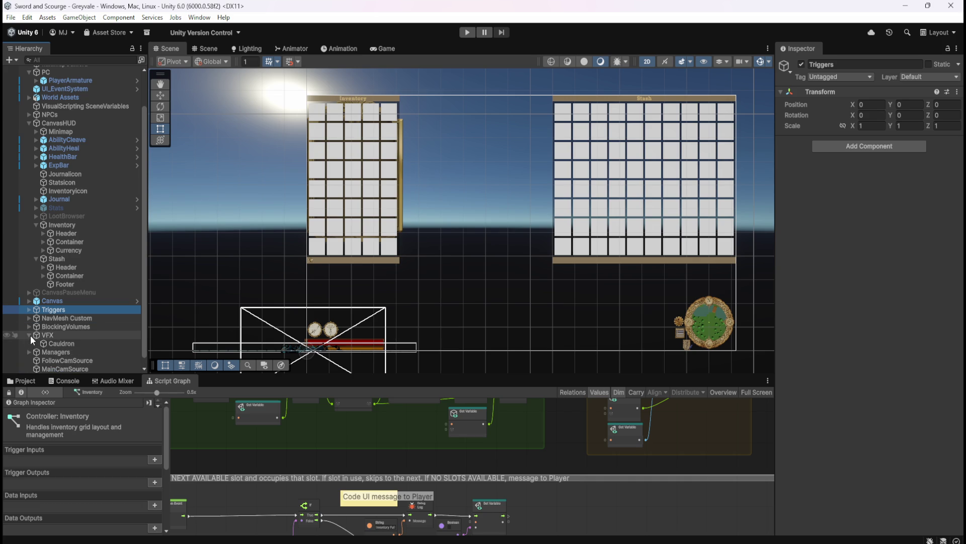
pyautogui.click(29, 344)
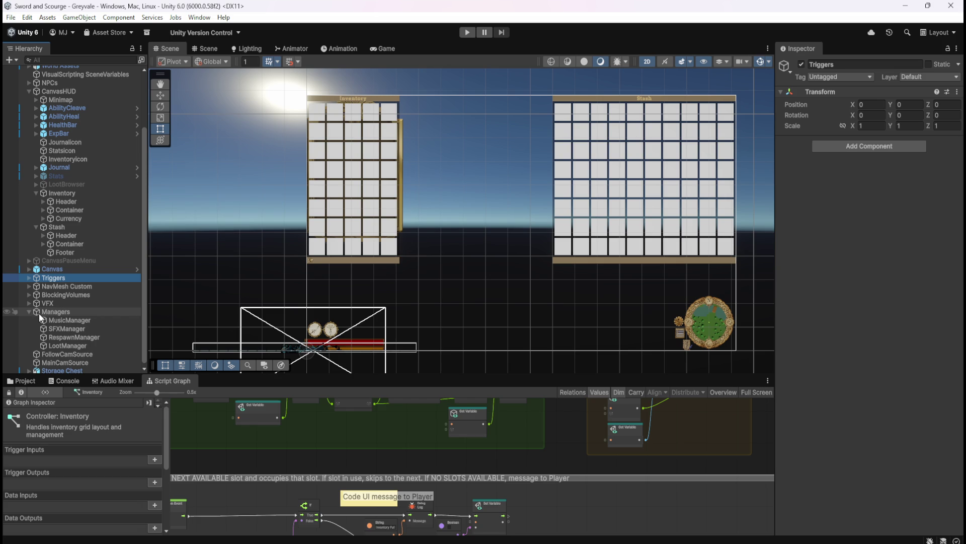
pyautogui.scroll(-1, 73, 347)
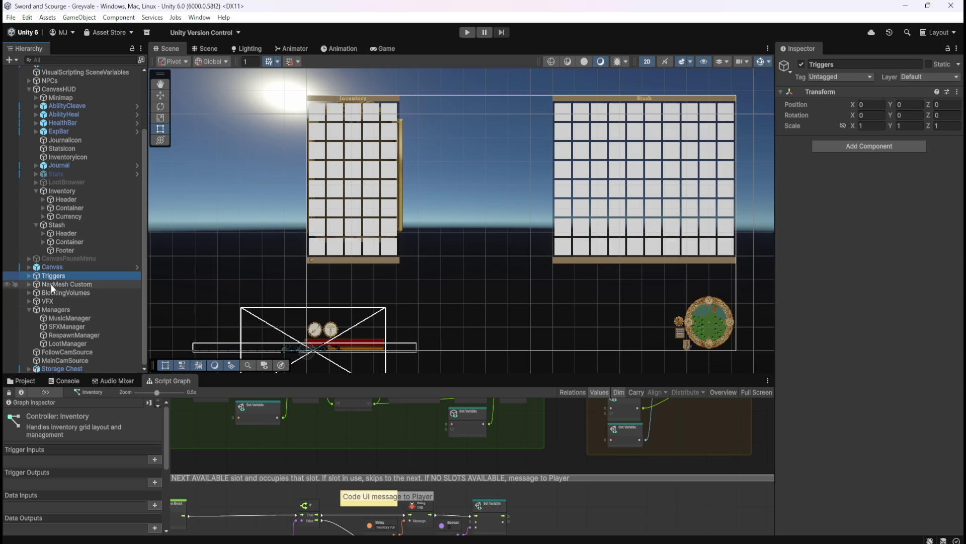
pyautogui.click(29, 309)
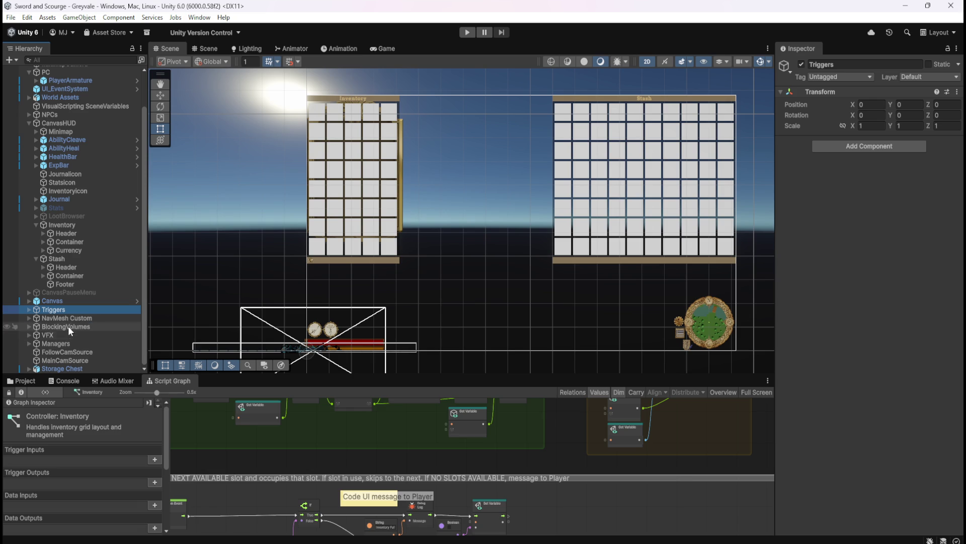
pyautogui.scroll(3, 75, 316)
pyautogui.scroll(-3, 88, 311)
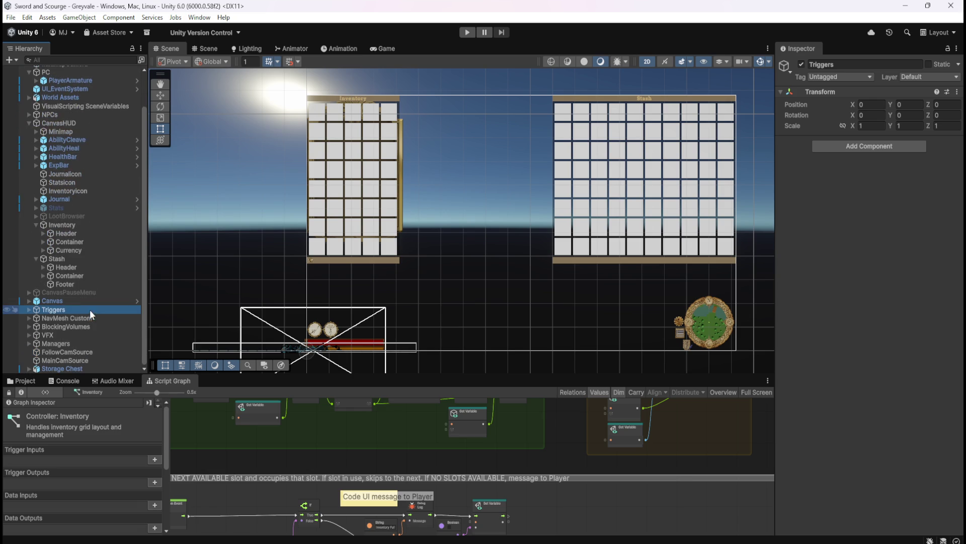
pyautogui.scroll(3, 83, 342)
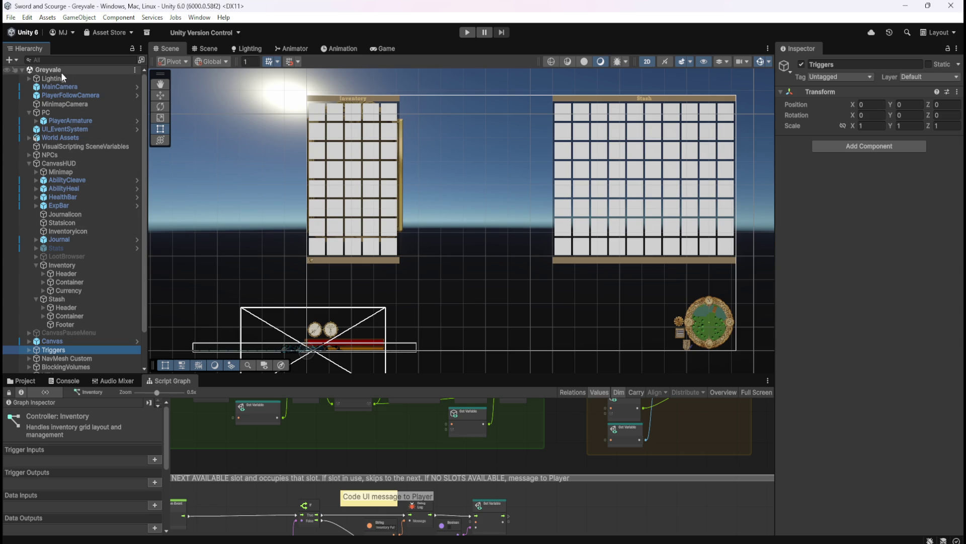
pyautogui.click(10, 62)
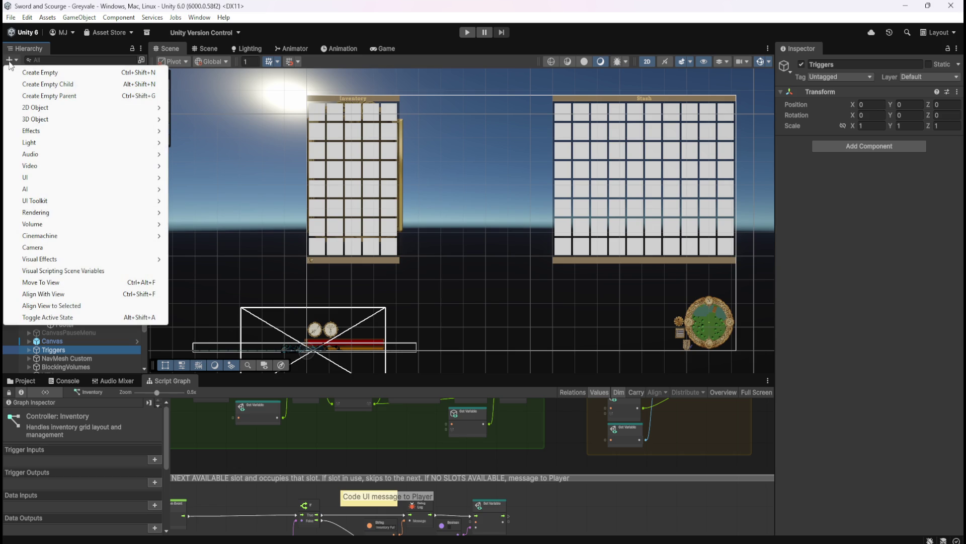
# Step: Add a UI Canvas to the scene and rename it Canvas_Journal
pyautogui.moveTo(59, 179)
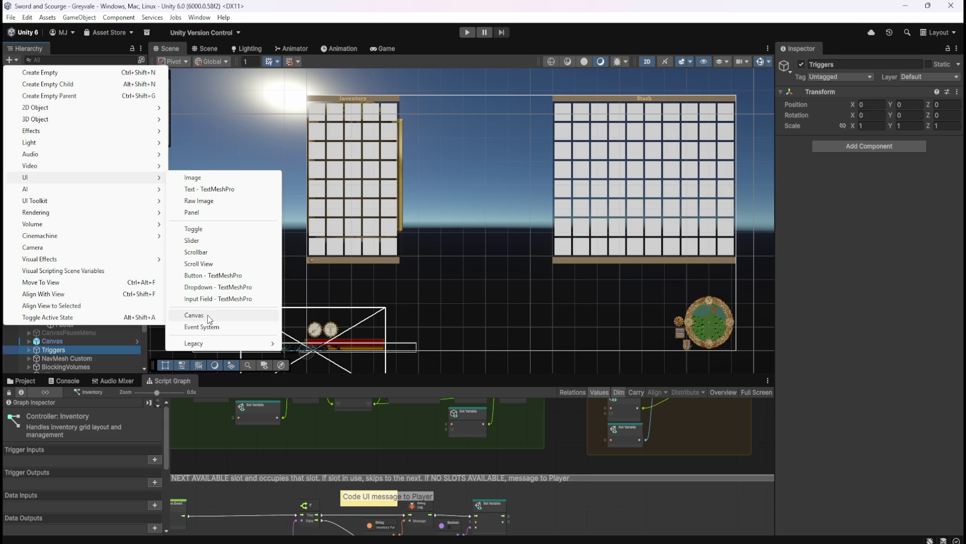
pyautogui.click(194, 315)
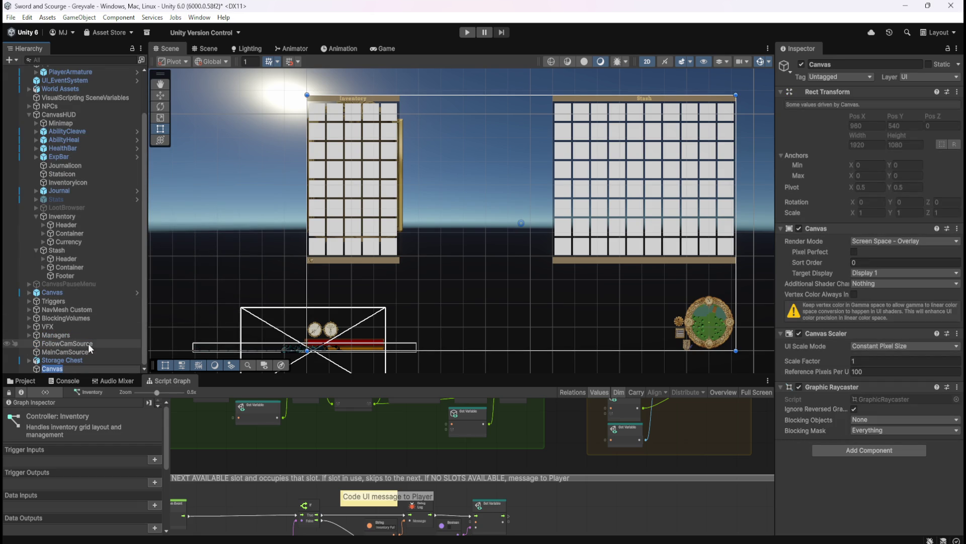
pyautogui.press('End')
pyautogui.write('_')
pyautogui.write('Jour')
pyautogui.press('Return')
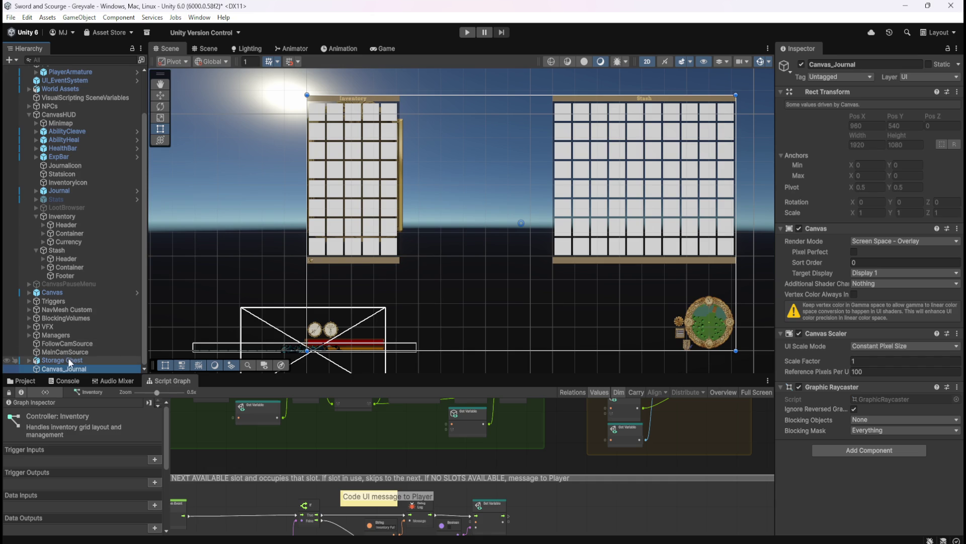
pyautogui.click(92, 190)
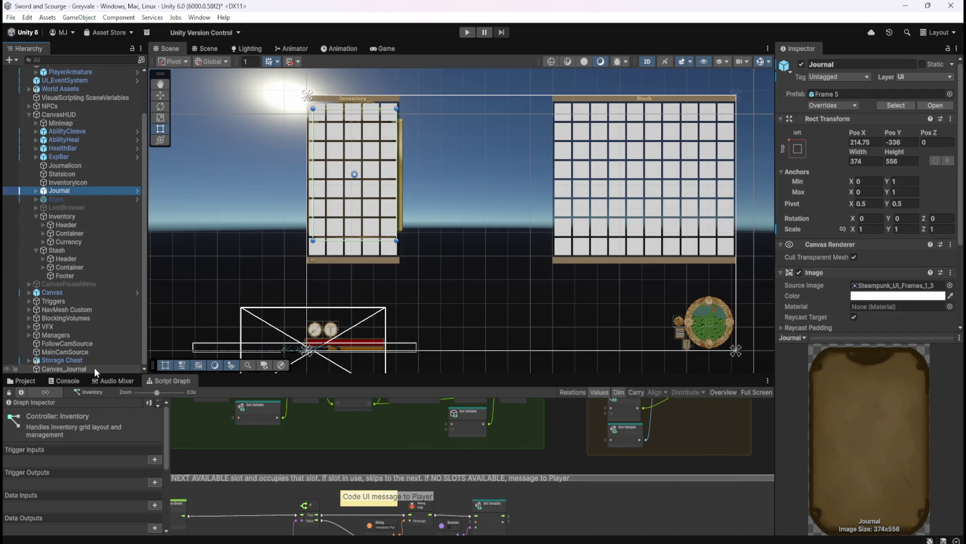
# Step: Enable Pixel Perfect on Canvas_Journal to match CanvasHUD, leaving shader channels at Nothing
pyautogui.click(93, 115)
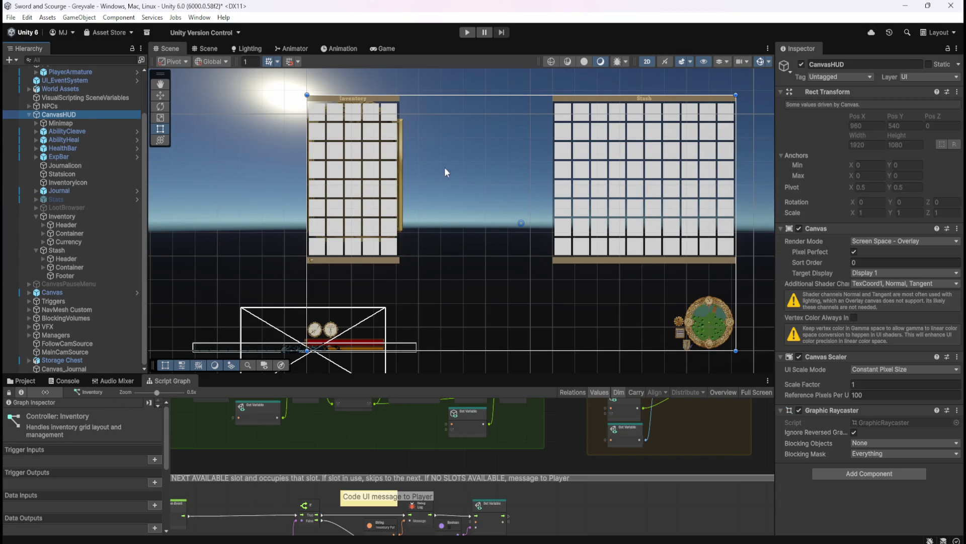
pyautogui.click(73, 368)
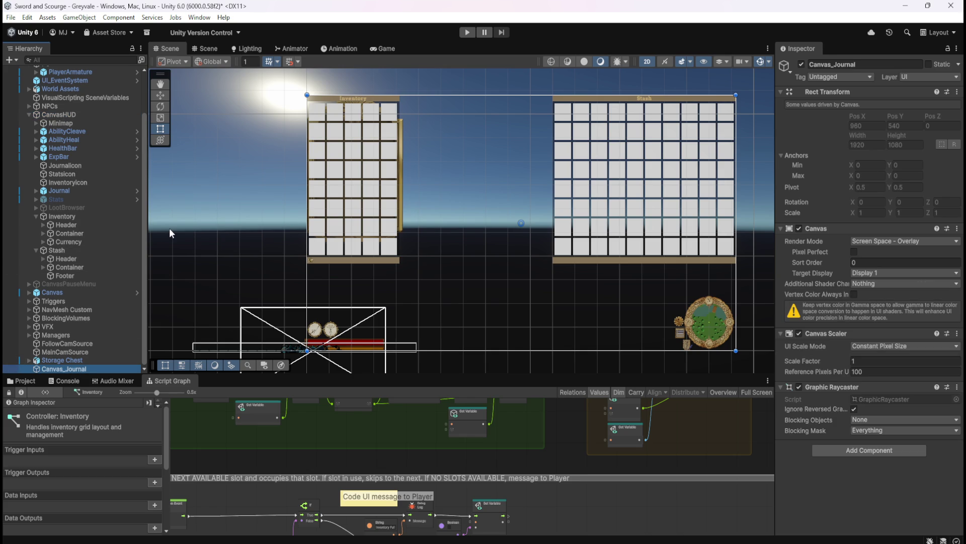
pyautogui.click(71, 114)
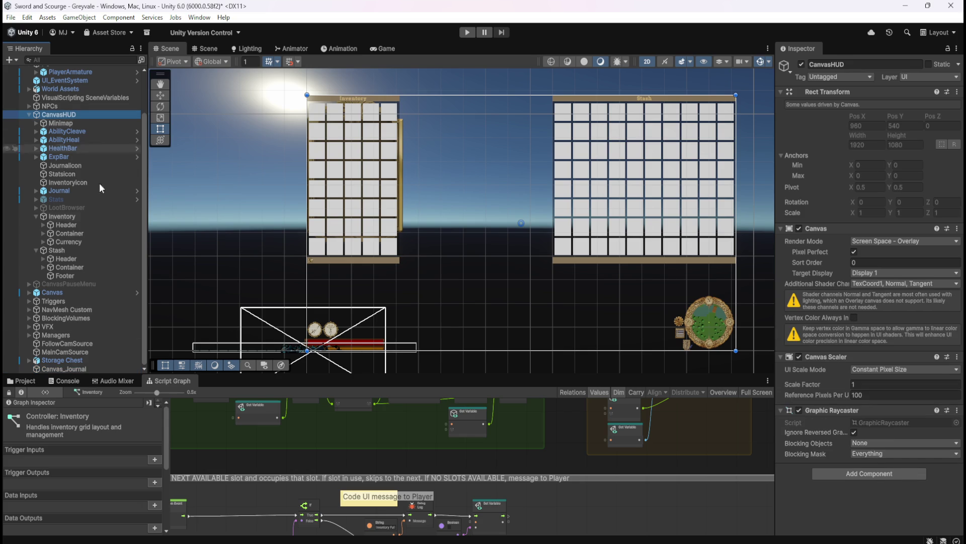
pyautogui.click(60, 369)
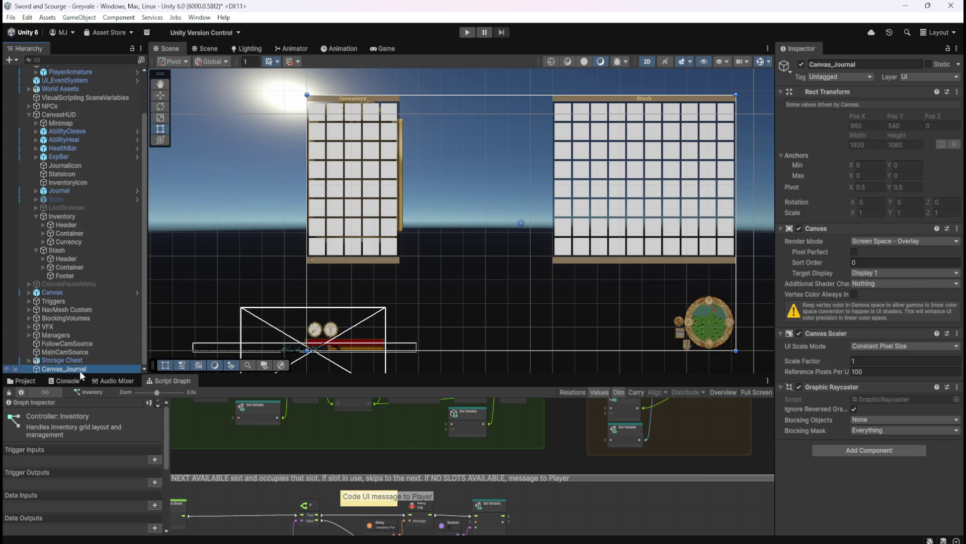
pyautogui.click(855, 252)
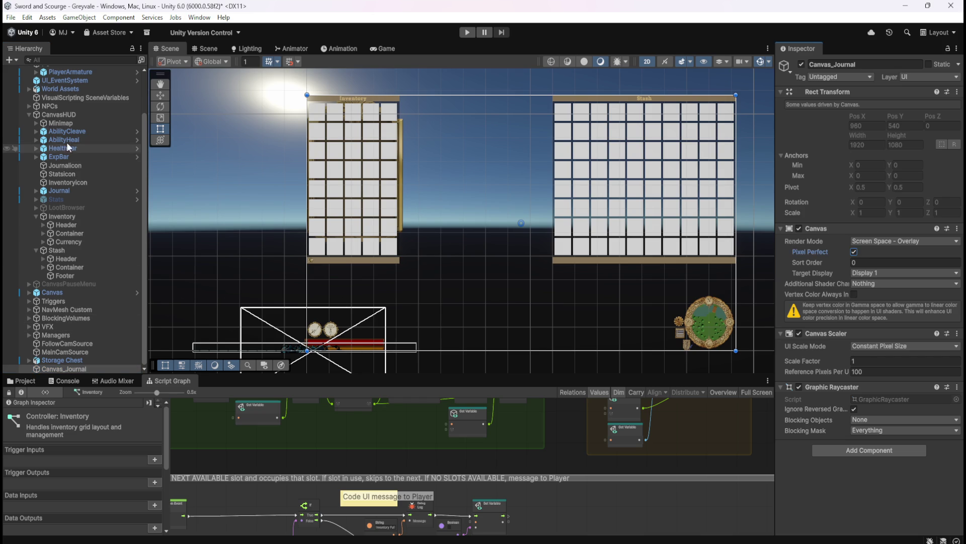
pyautogui.click(82, 116)
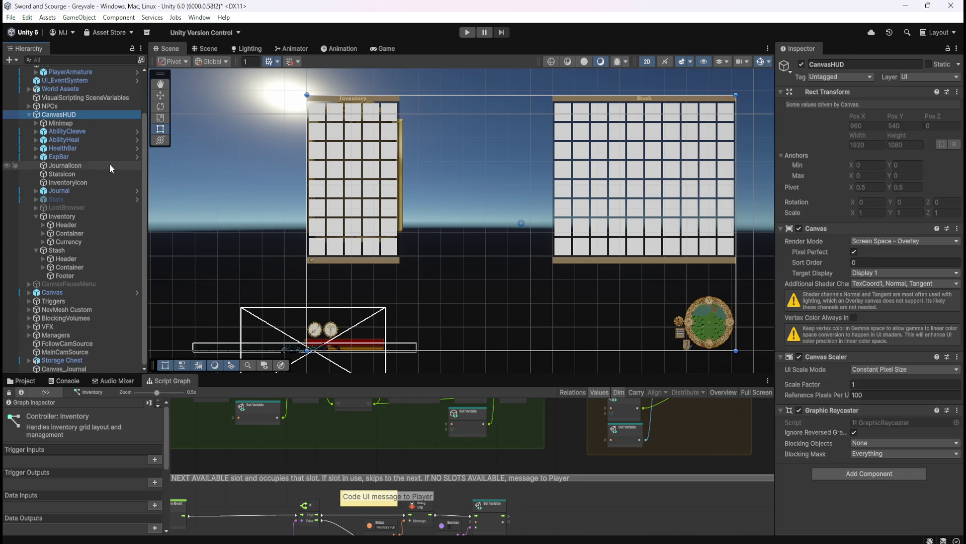
pyautogui.click(58, 370)
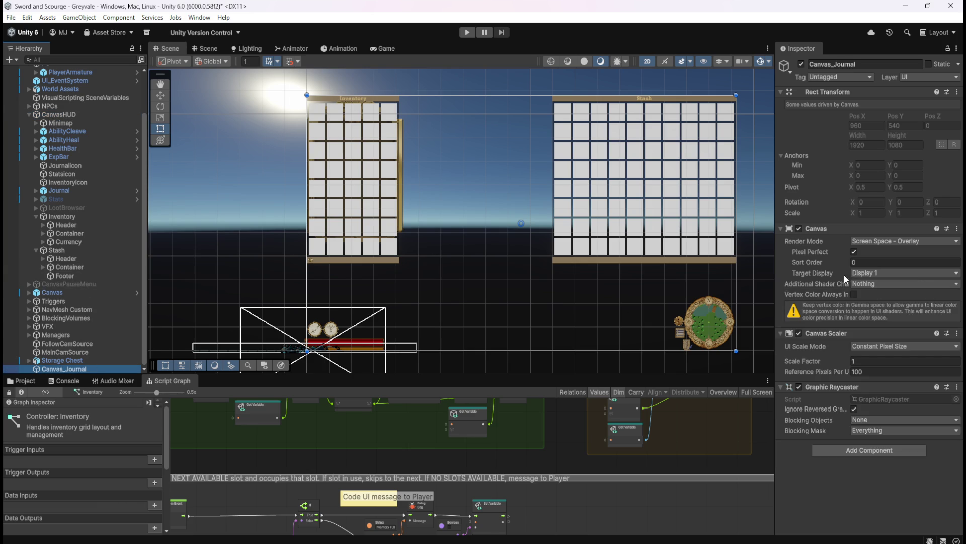
pyautogui.click(864, 285)
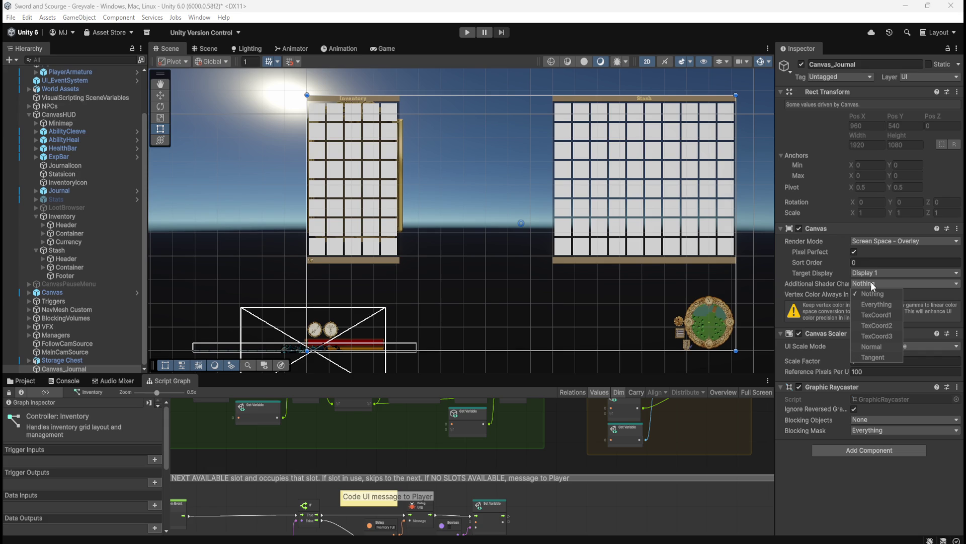
pyautogui.click(871, 281)
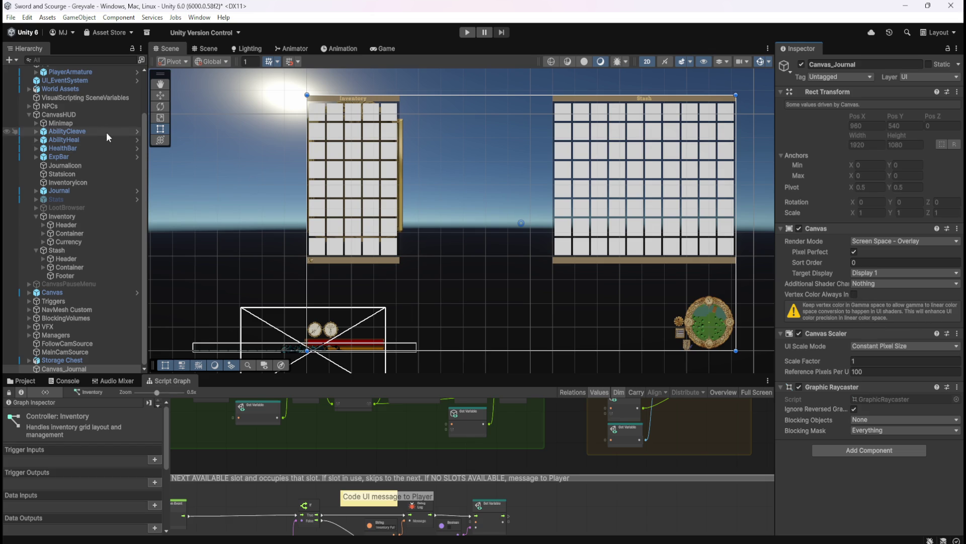
# Step: Review the Canvas object's Additional Shader Channels without changes, then compare with CanvasHUD
pyautogui.click(66, 292)
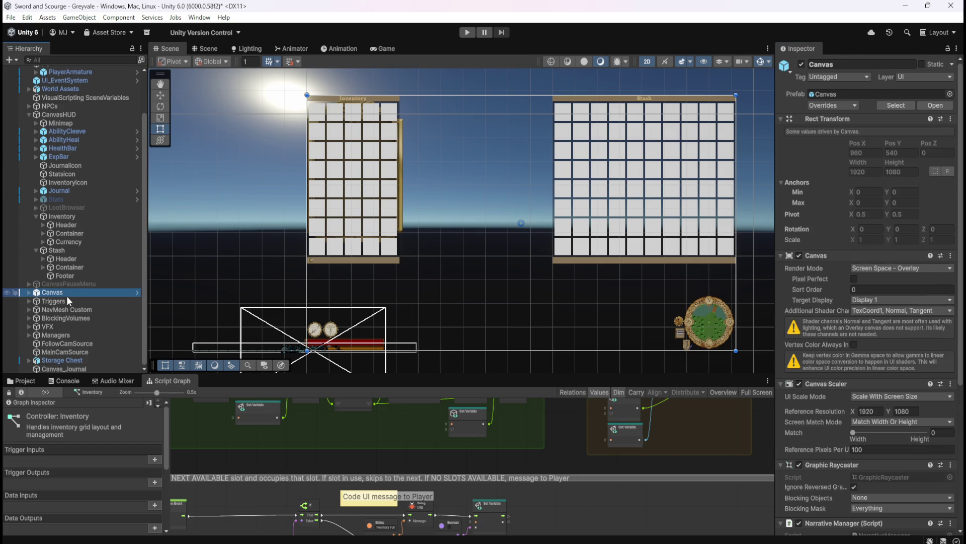
pyautogui.click(875, 310)
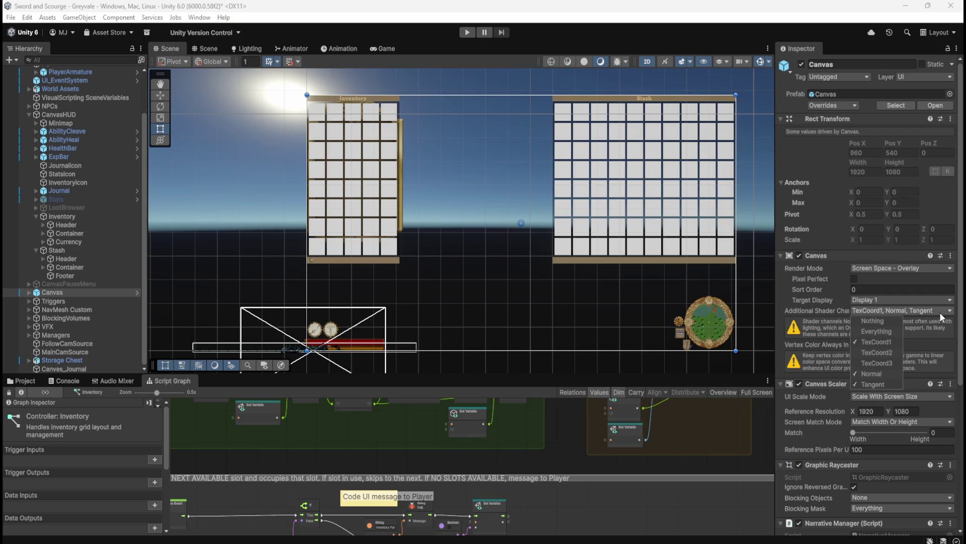
pyautogui.click(961, 313)
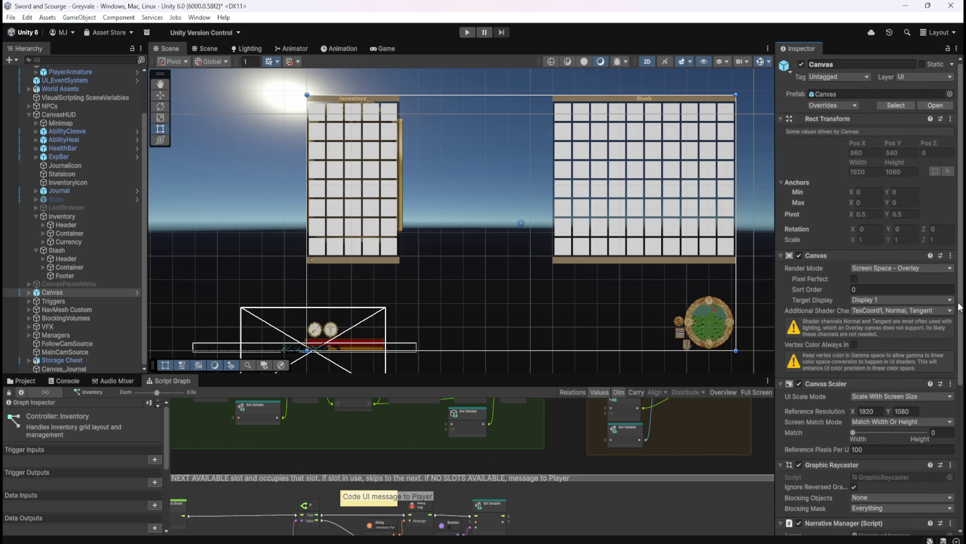
pyautogui.click(922, 309)
pyautogui.click(958, 315)
pyautogui.click(93, 116)
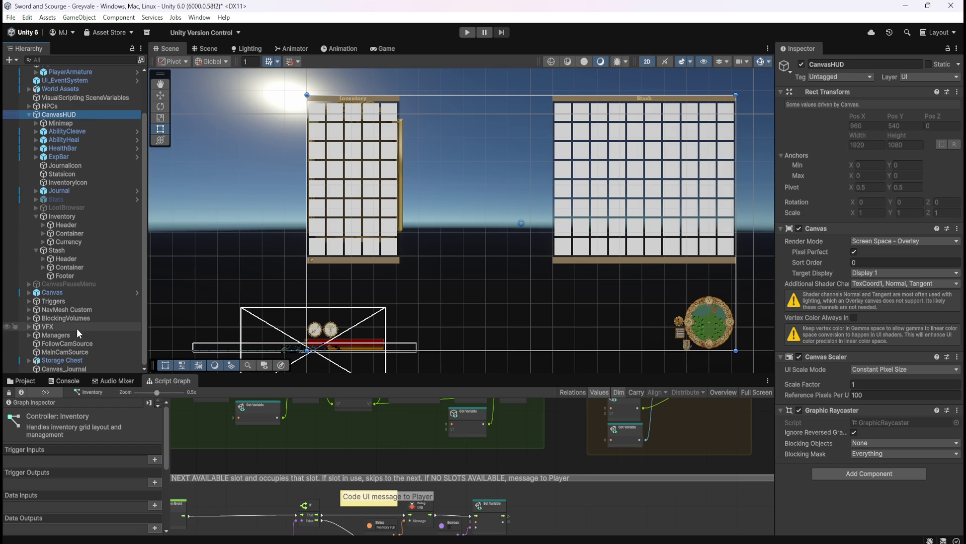
# Step: Compare Canvas_Journal's canvas settings against CanvasHUD's canvas settings
pyautogui.click(71, 367)
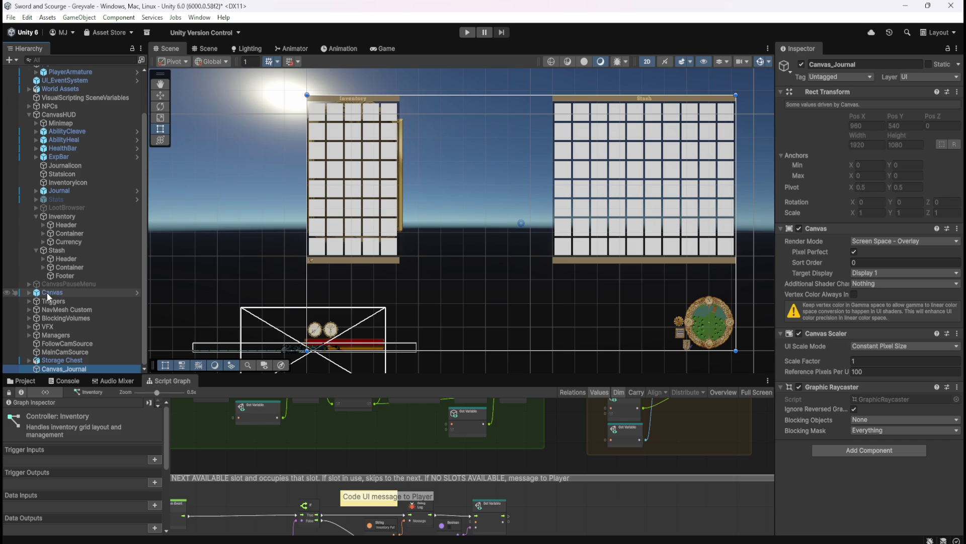
pyautogui.click(29, 294)
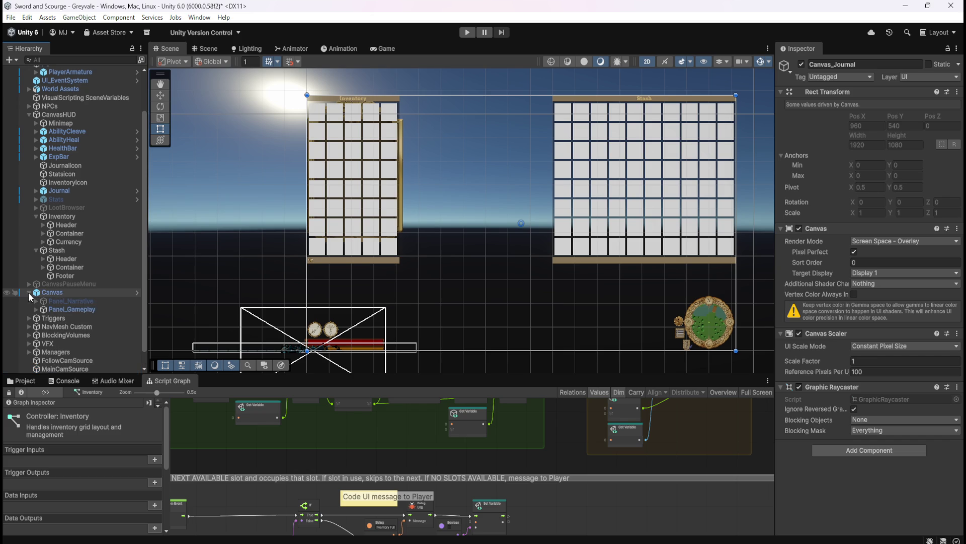
pyautogui.click(29, 294)
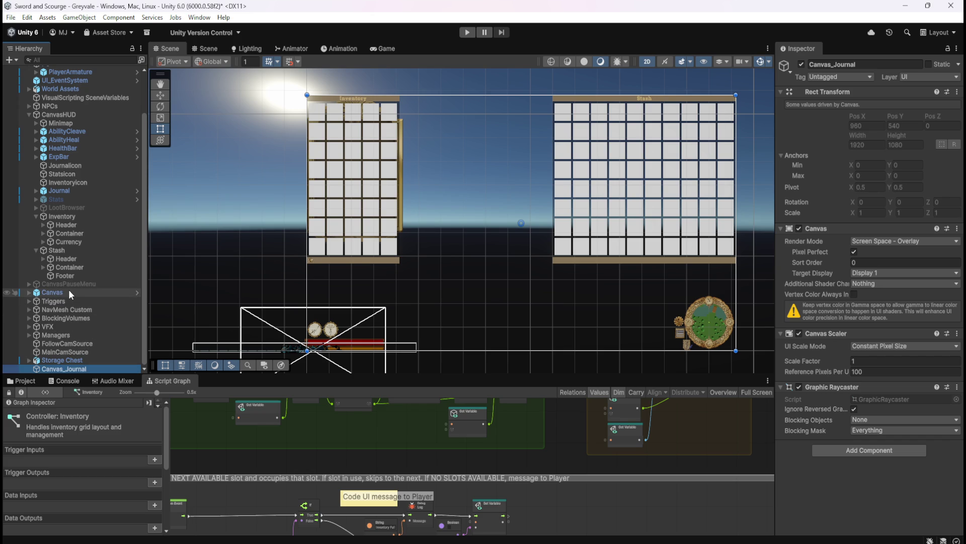
pyautogui.click(61, 114)
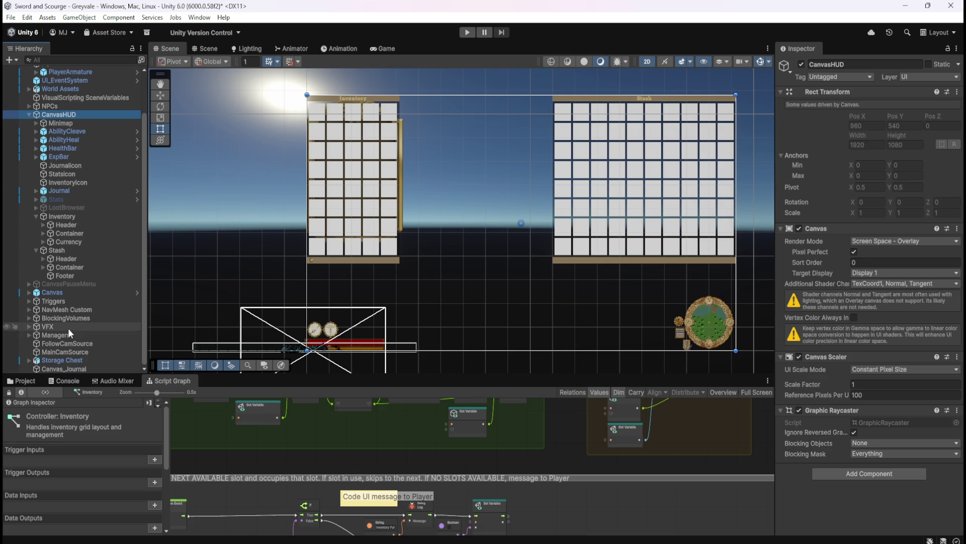
pyautogui.scroll(2, 93, 247)
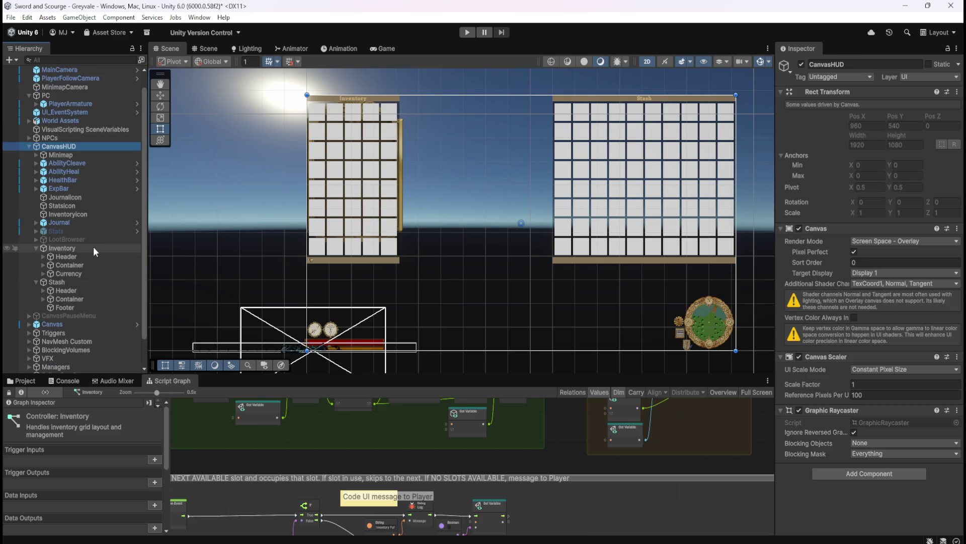
pyautogui.scroll(-2, 92, 246)
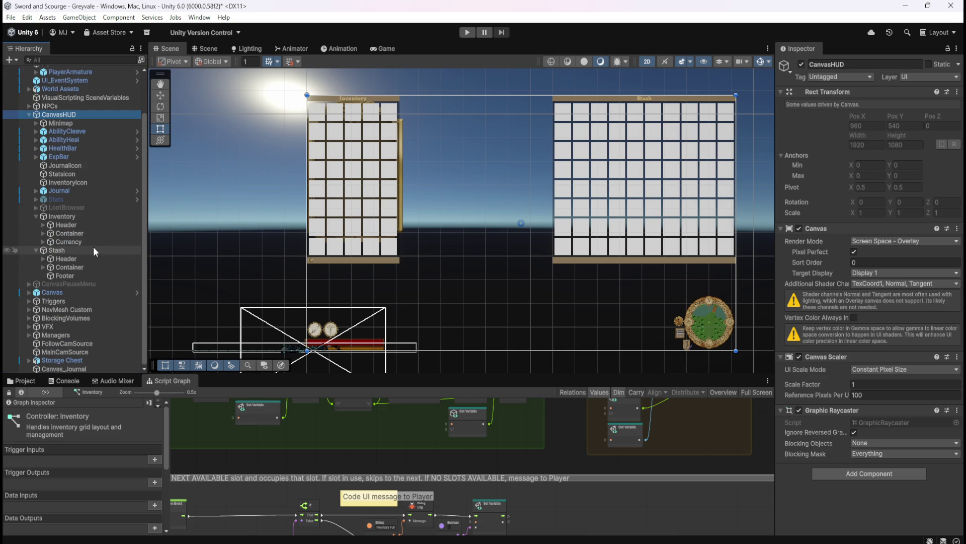
pyautogui.click(70, 369)
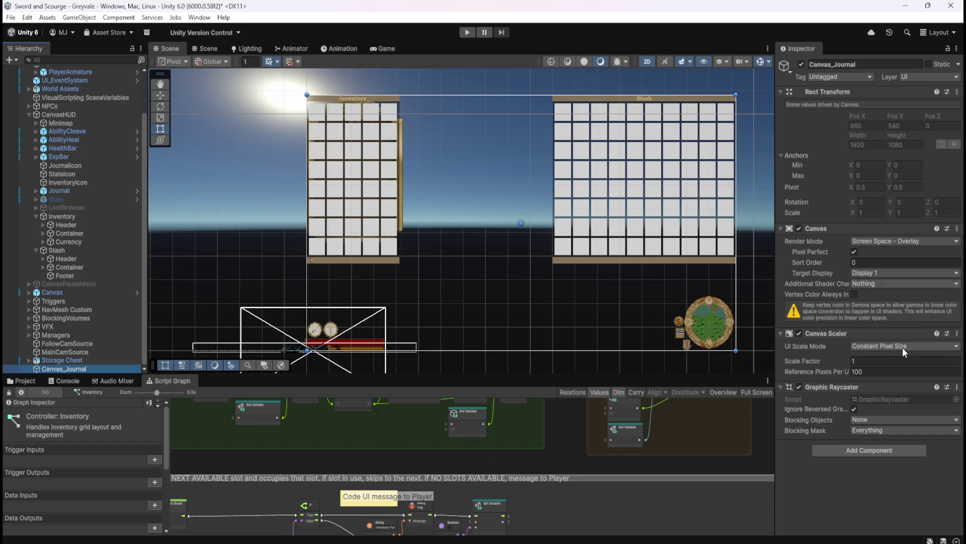
pyautogui.click(58, 114)
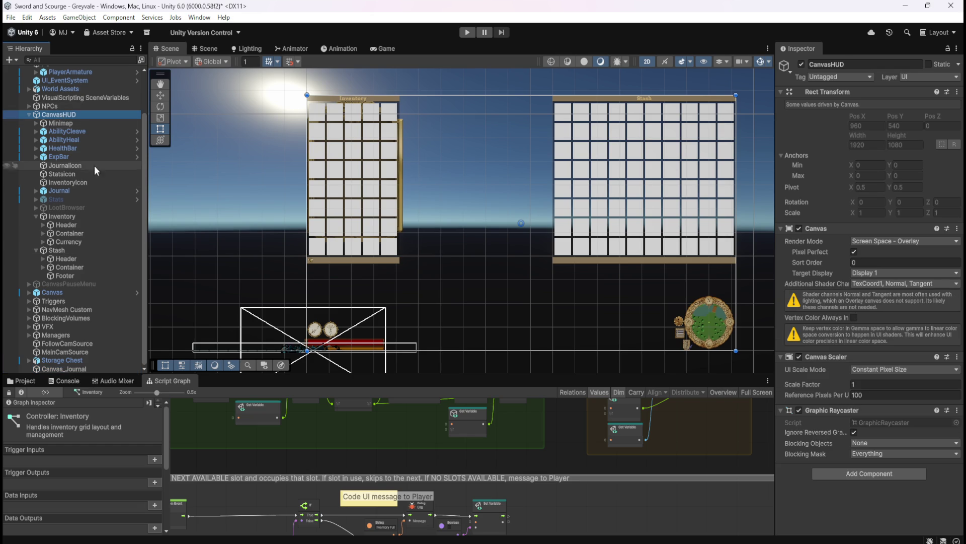
pyautogui.click(69, 367)
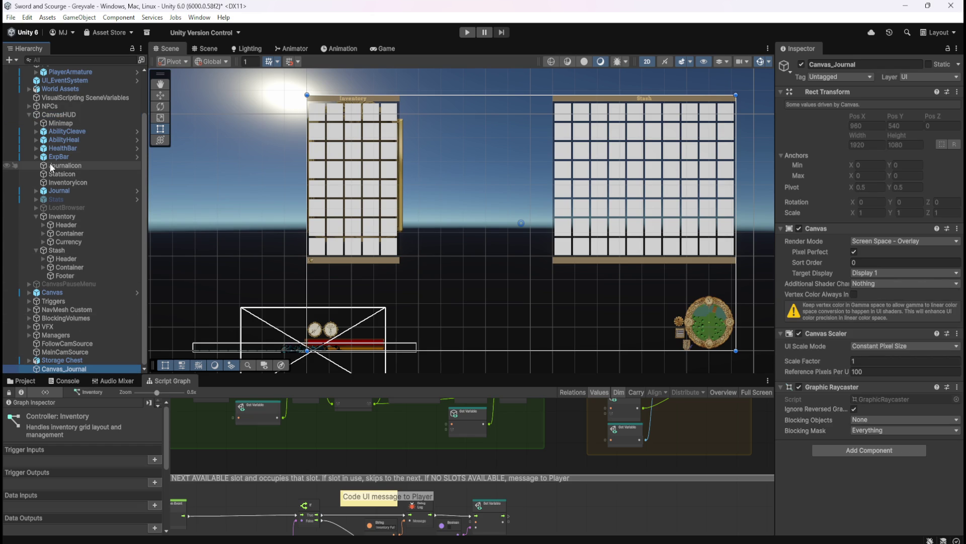
# Step: Turn on Vertex Color Always In Gamma for Canvas_Journal
pyautogui.click(854, 294)
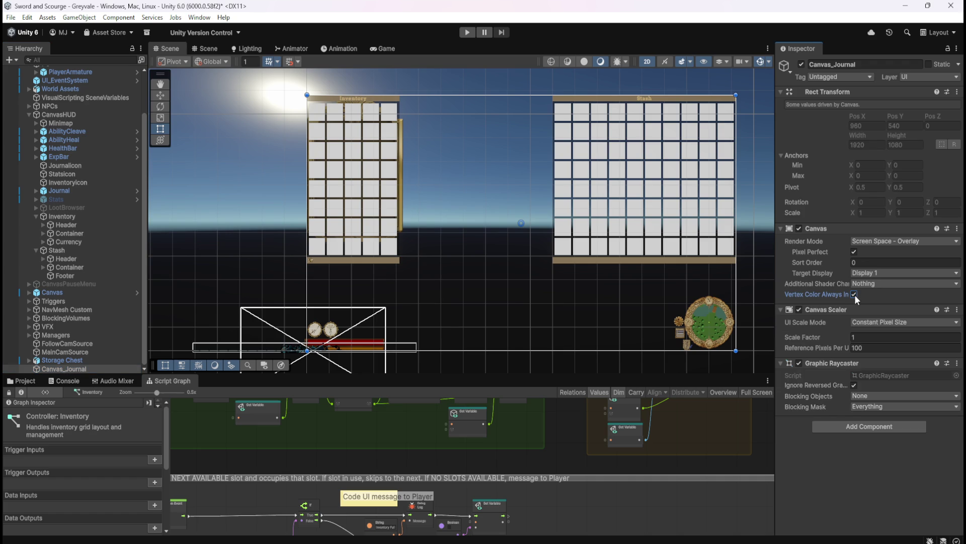
pyautogui.click(855, 294)
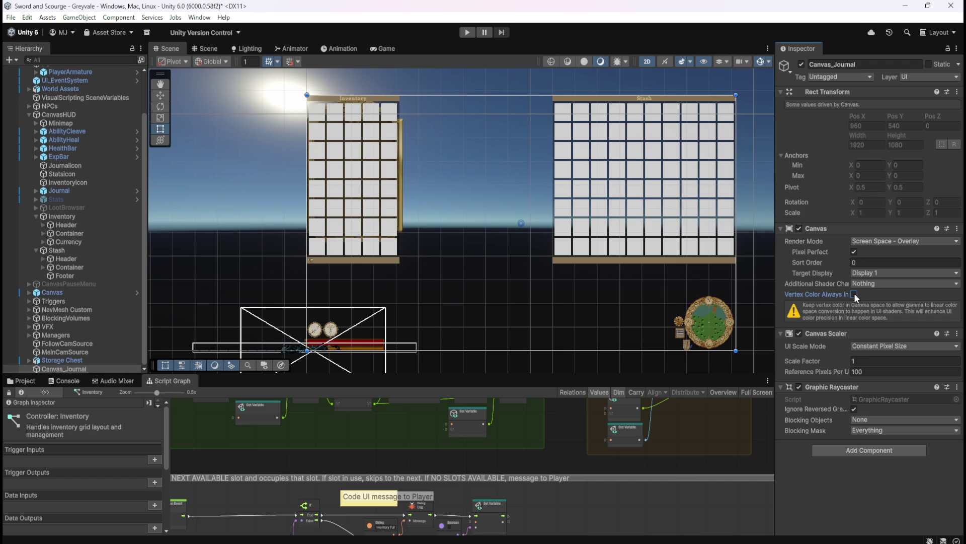
pyautogui.click(855, 294)
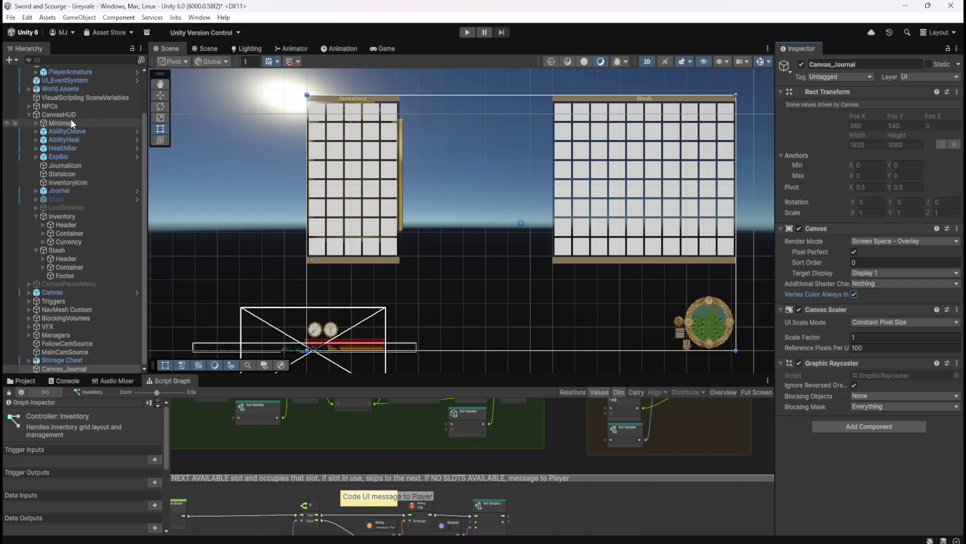
# Step: Turn on Vertex Color Always In Gamma for CanvasHUD and leave its shader channels unchanged
pyautogui.click(66, 114)
pyautogui.click(854, 318)
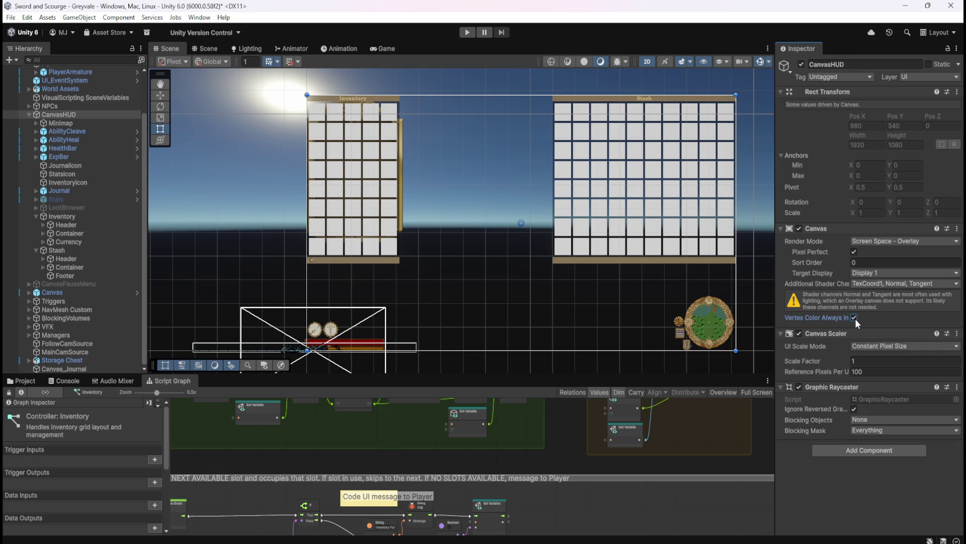
pyautogui.click(855, 318)
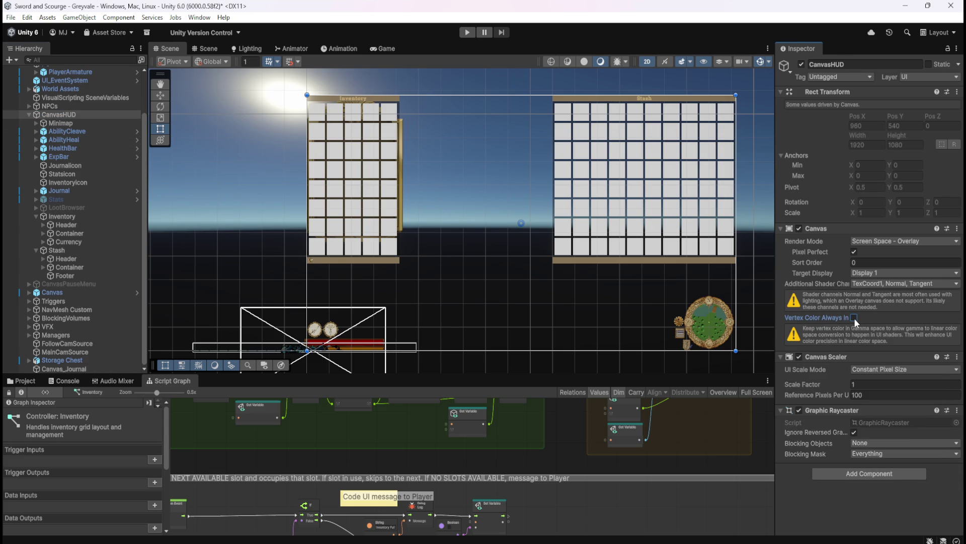
pyautogui.click(854, 318)
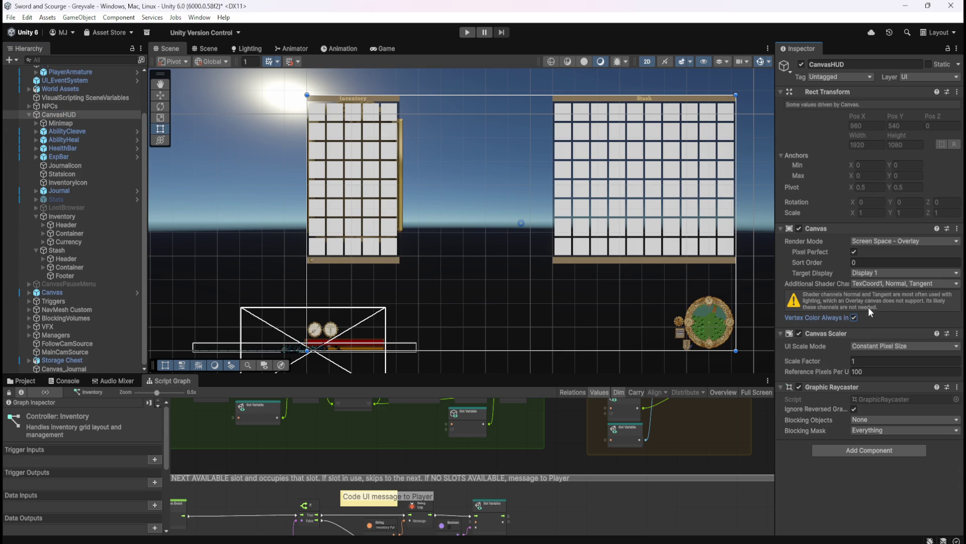
pyautogui.click(895, 282)
pyautogui.click(901, 283)
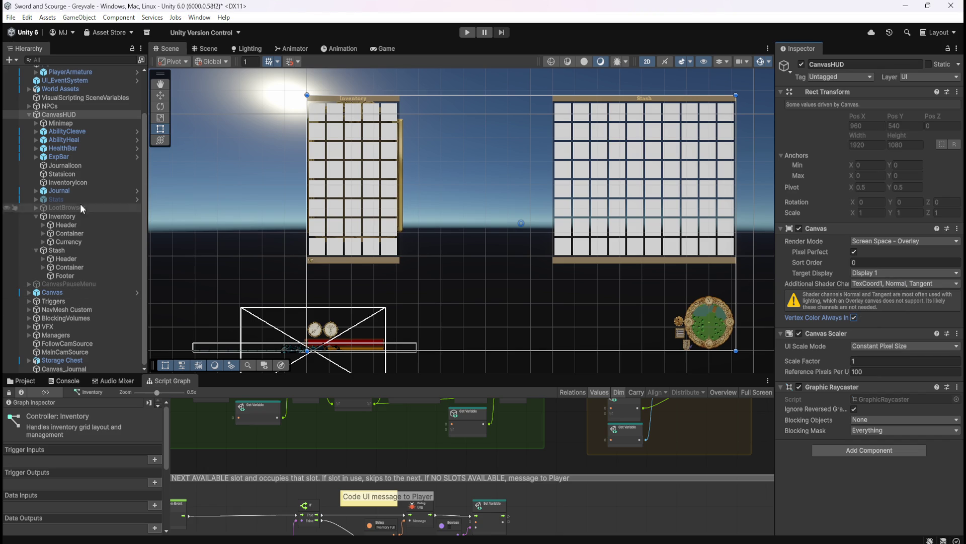
pyautogui.click(70, 368)
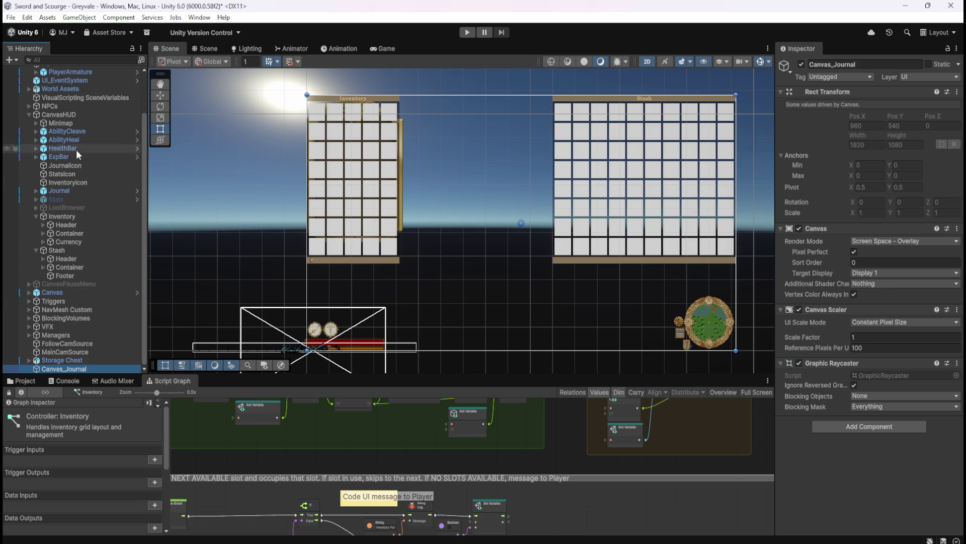
# Step: Turn on Vertex Color Always In Gamma for the Canvas object
pyautogui.click(59, 292)
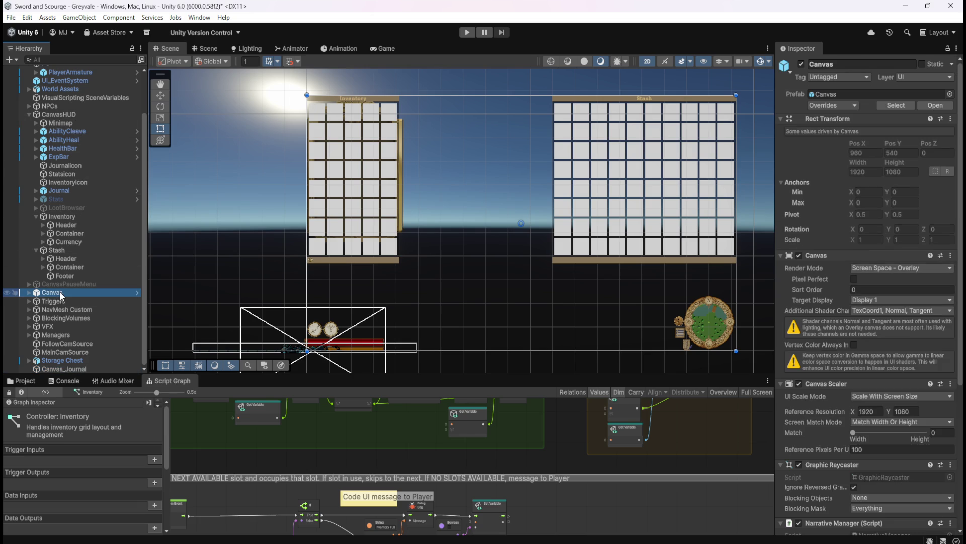
pyautogui.click(853, 344)
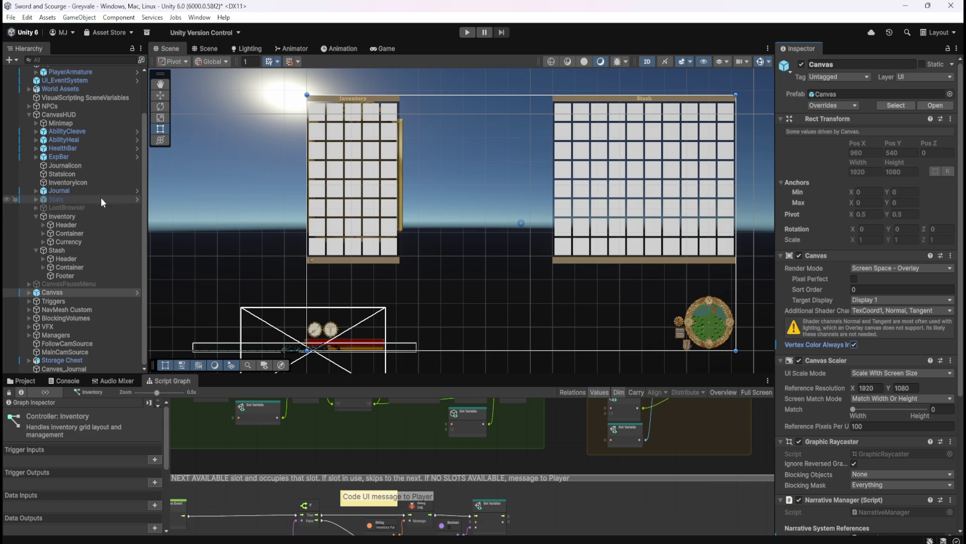
pyautogui.click(74, 114)
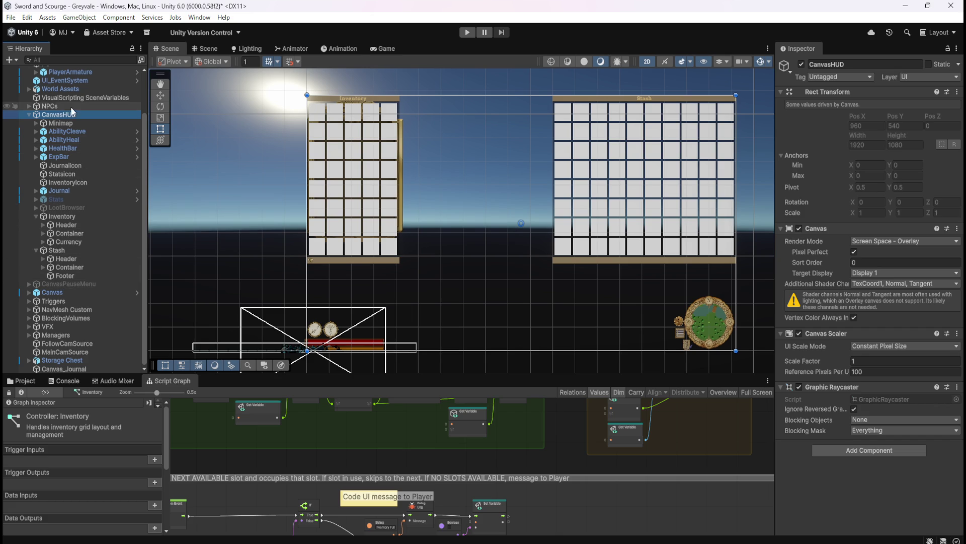
# Step: Give CanvasPauseMenu vertex color gamma and Additional Shader Channels set to Nothing
pyautogui.click(75, 283)
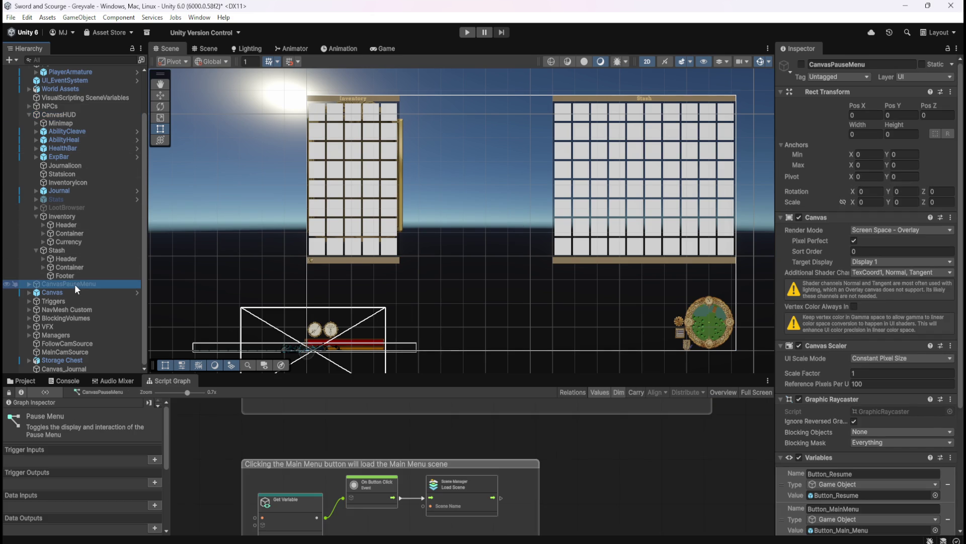
pyautogui.click(854, 306)
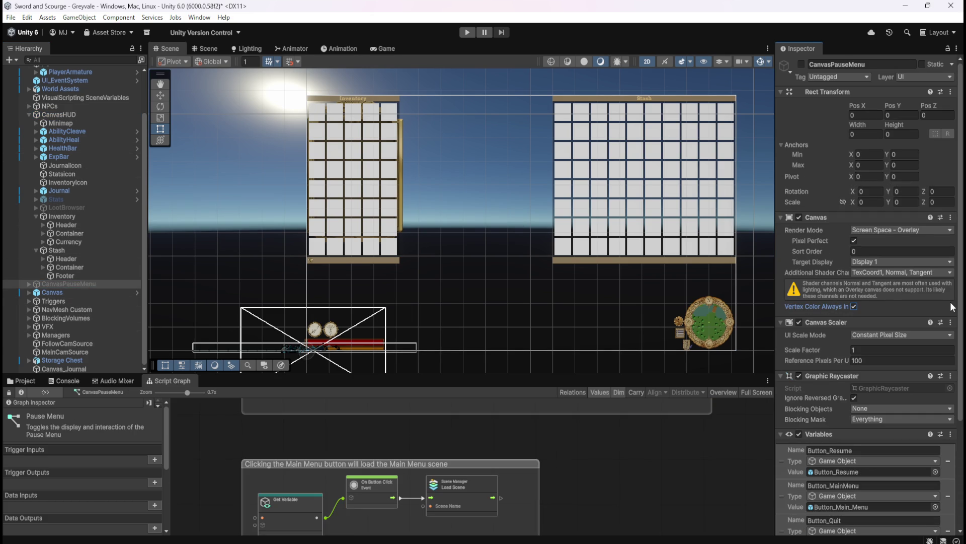
pyautogui.click(912, 275)
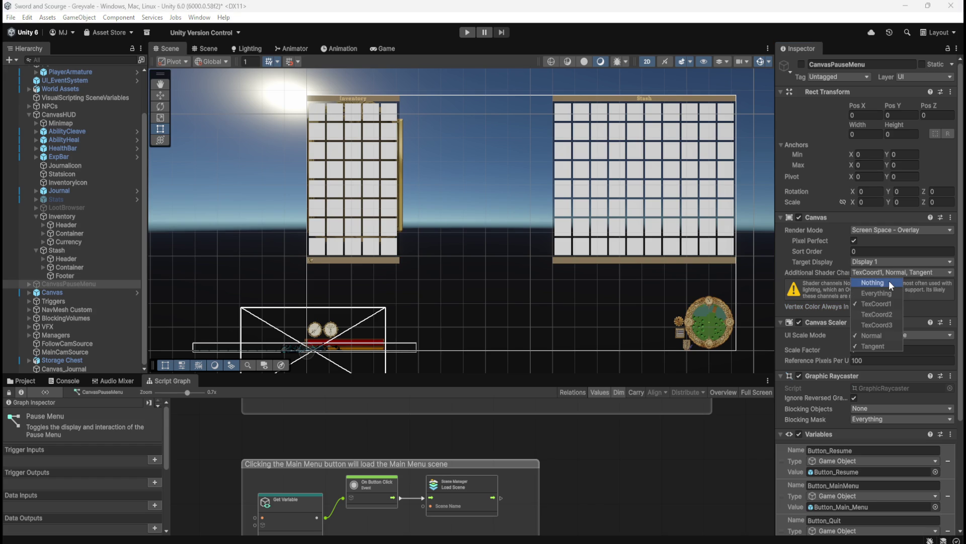
pyautogui.click(889, 282)
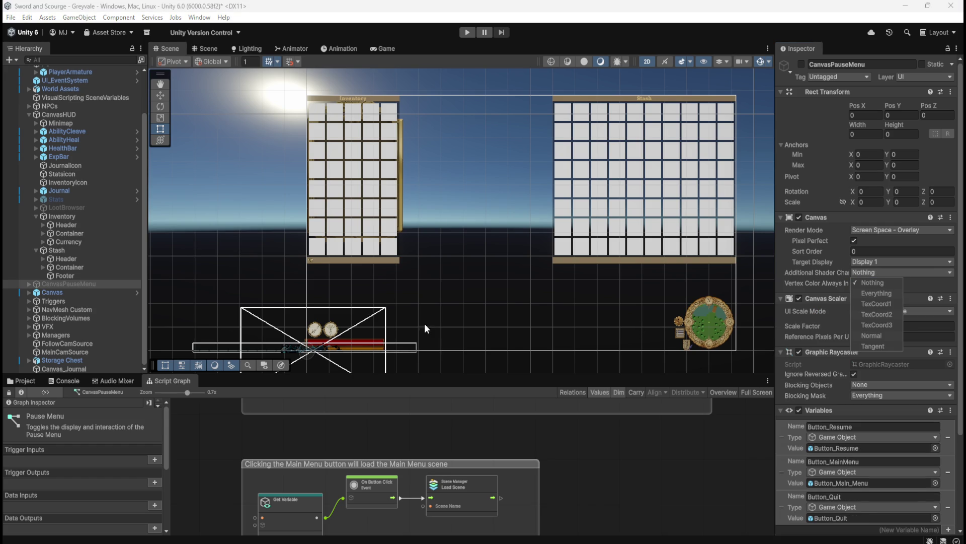
pyautogui.click(79, 367)
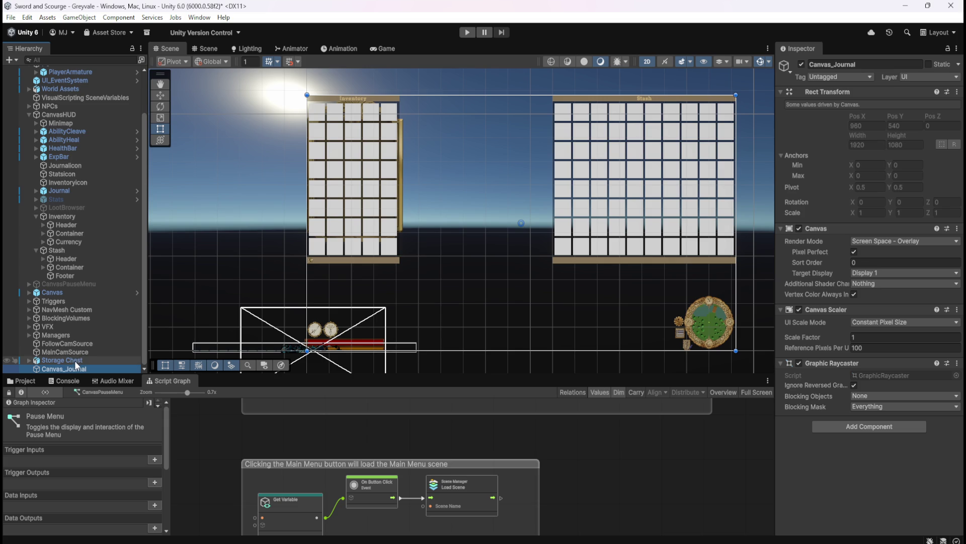
# Step: Set CanvasHUD's Additional Shader Channels to Nothing and save the Greyvale scene with Ctrl+S
pyautogui.click(89, 299)
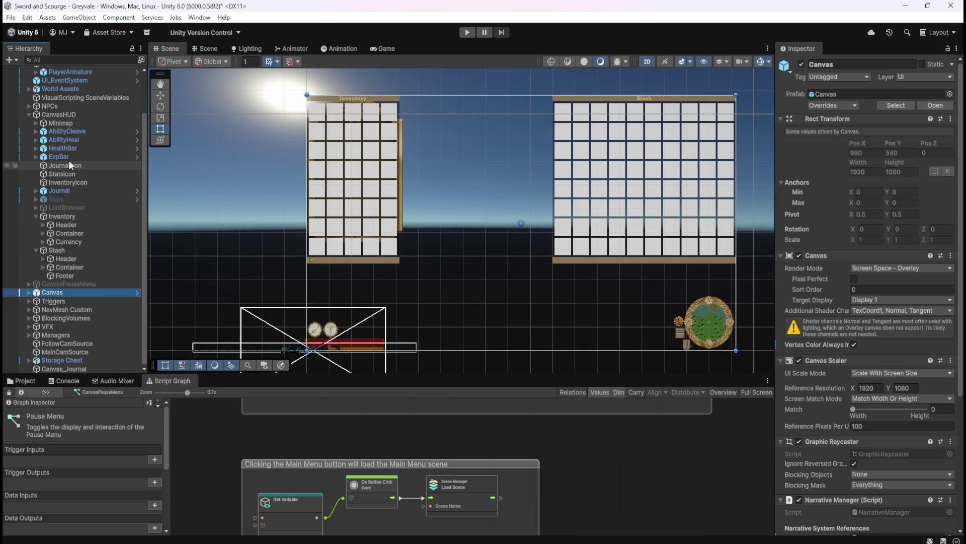
pyautogui.click(68, 114)
pyautogui.click(879, 283)
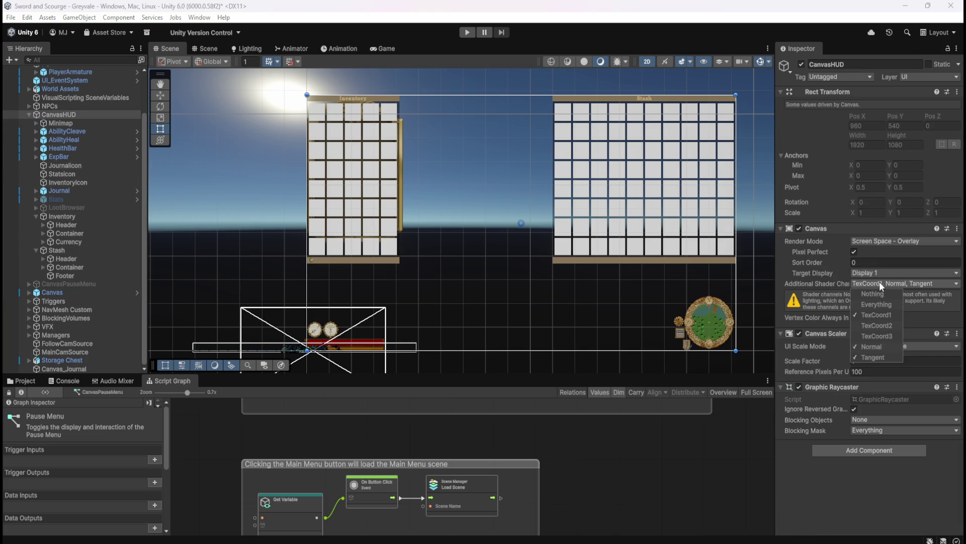
pyautogui.click(880, 294)
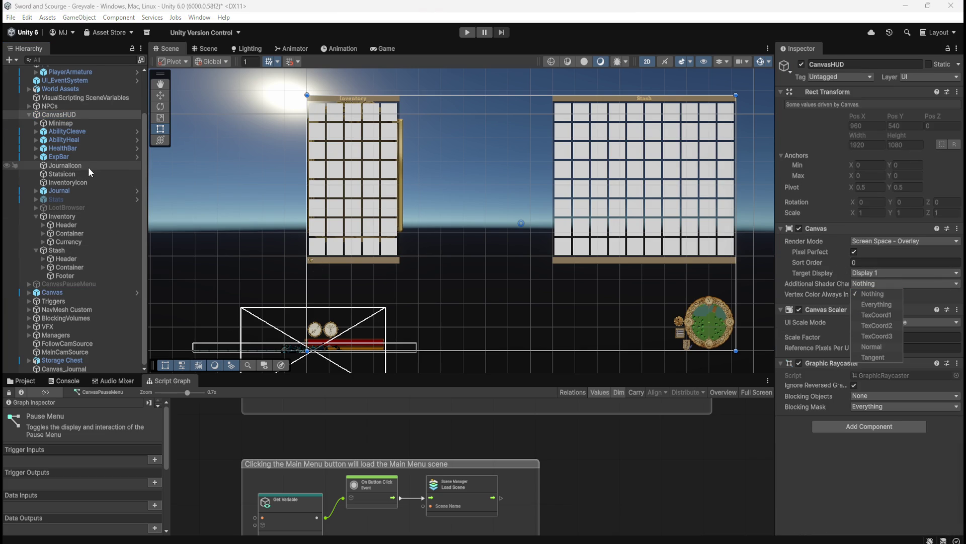
pyautogui.scroll(5, 89, 167)
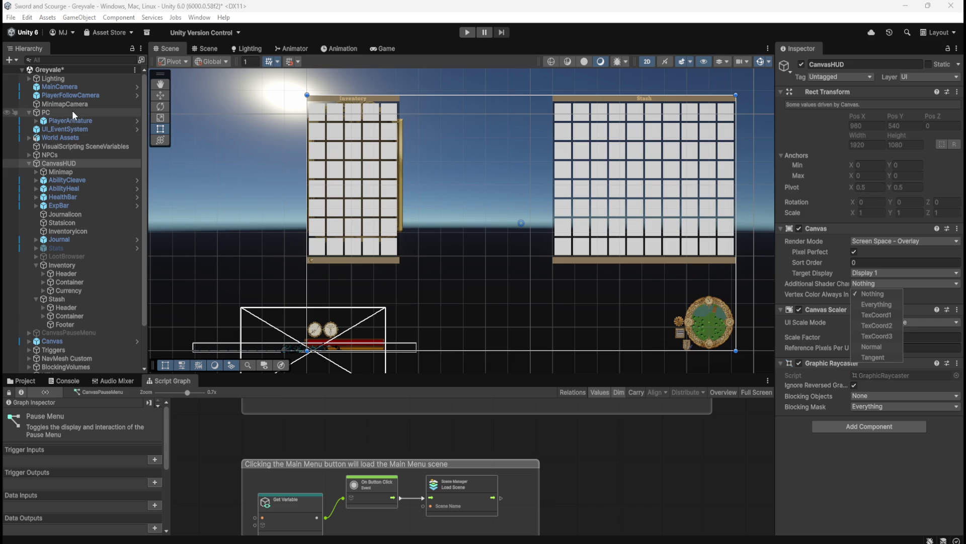
pyautogui.hotkey('ctrl', 's')
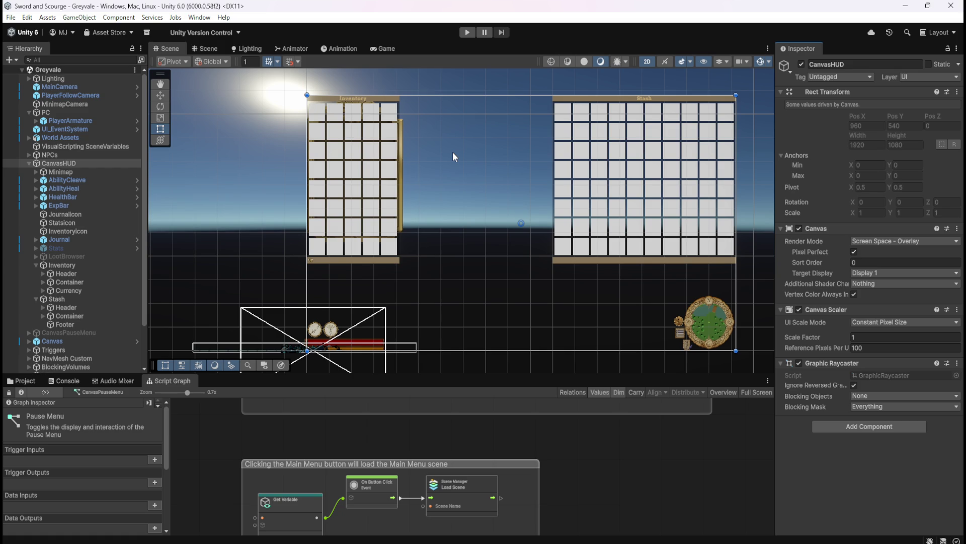
pyautogui.scroll(-3, 62, 273)
# Step: Compare Canvas_Journal's canvas settings with CanvasHUD's once more
pyautogui.click(92, 369)
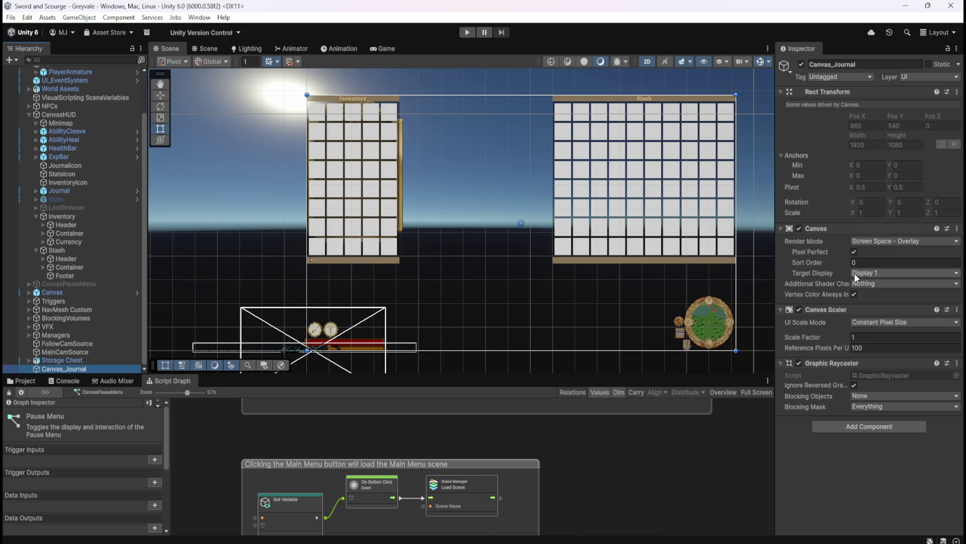
pyautogui.click(77, 114)
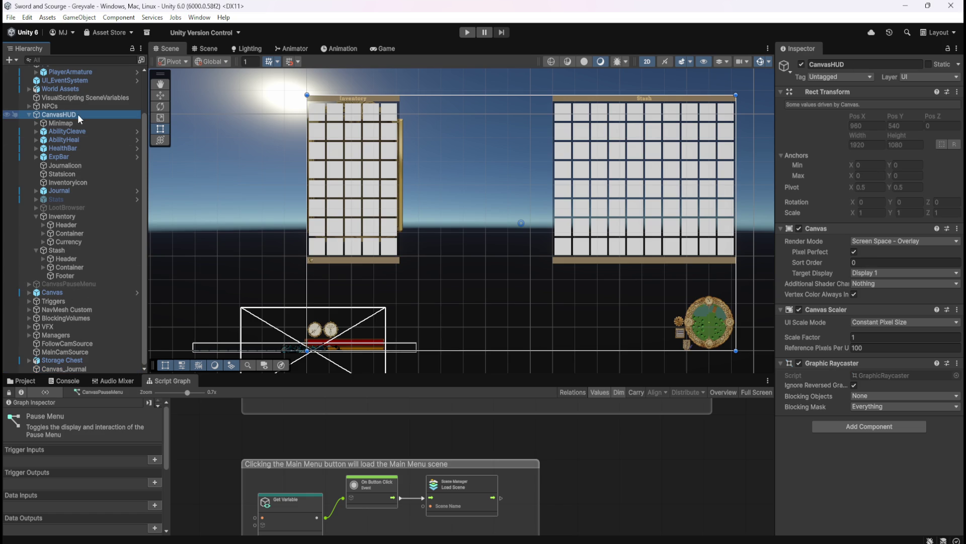
pyautogui.click(65, 367)
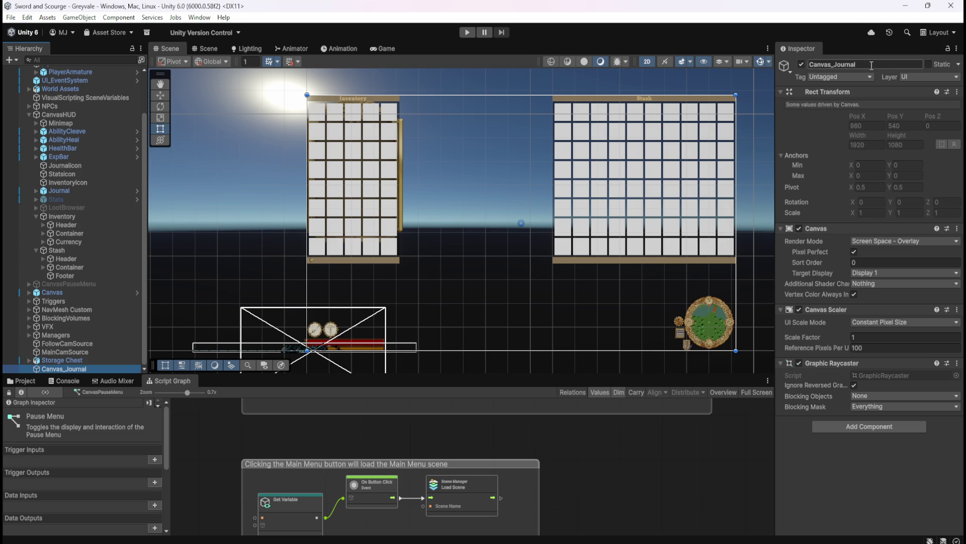
# Step: Toggle Canvas_Journal's Canvas component off and back on, then select the Journal panel
pyautogui.click(799, 228)
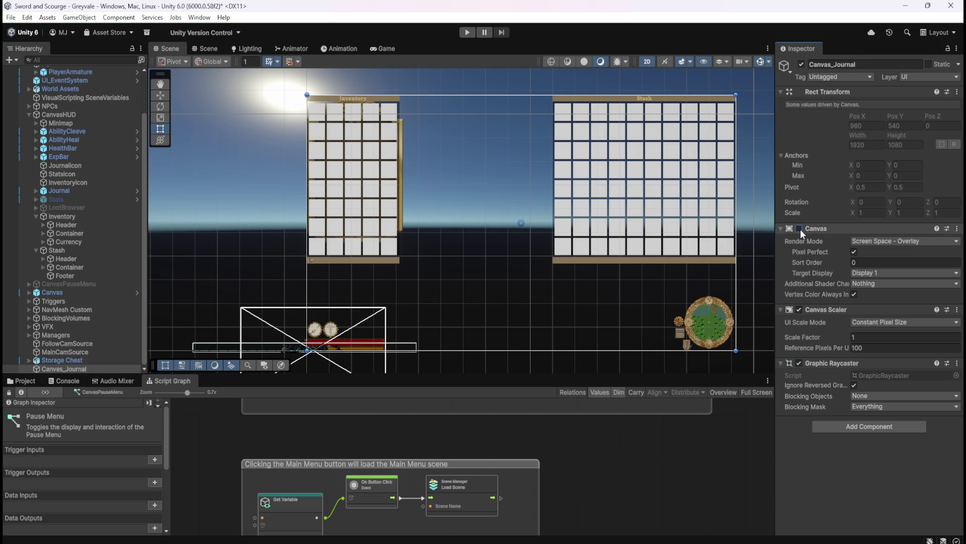
pyautogui.click(799, 229)
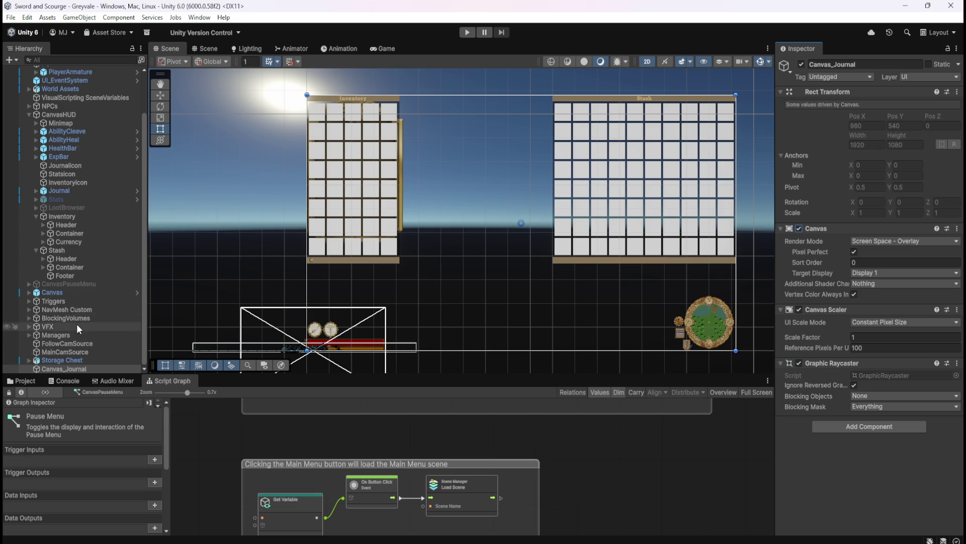
pyautogui.click(63, 191)
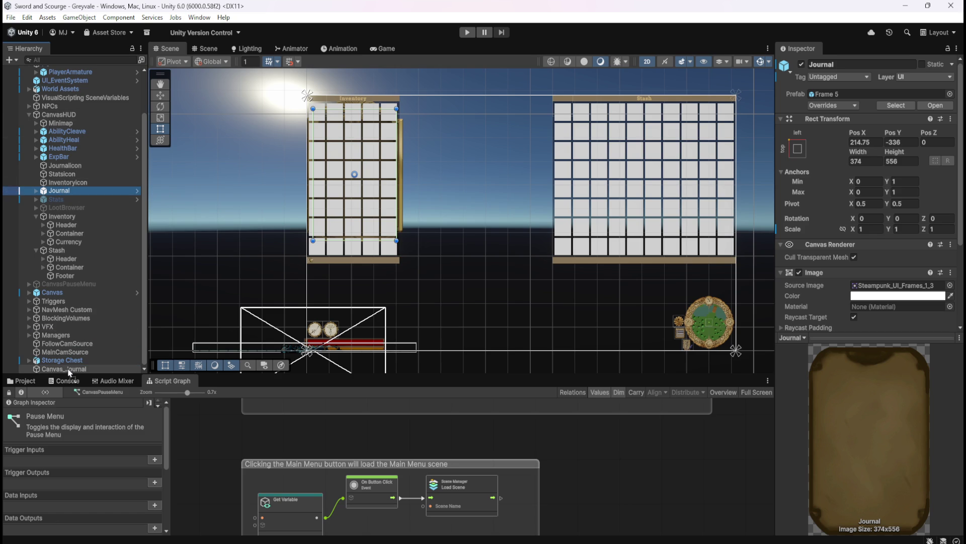
# Step: Reparent the Journal panel under Canvas_Journal and start Play mode
pyautogui.moveTo(69, 372); pyautogui.dragTo(70, 372)
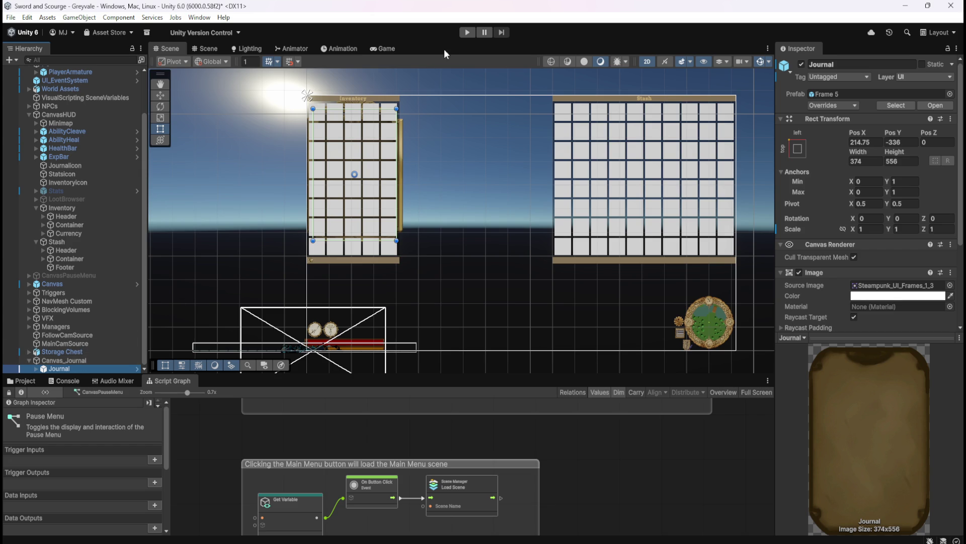
pyautogui.click(467, 32)
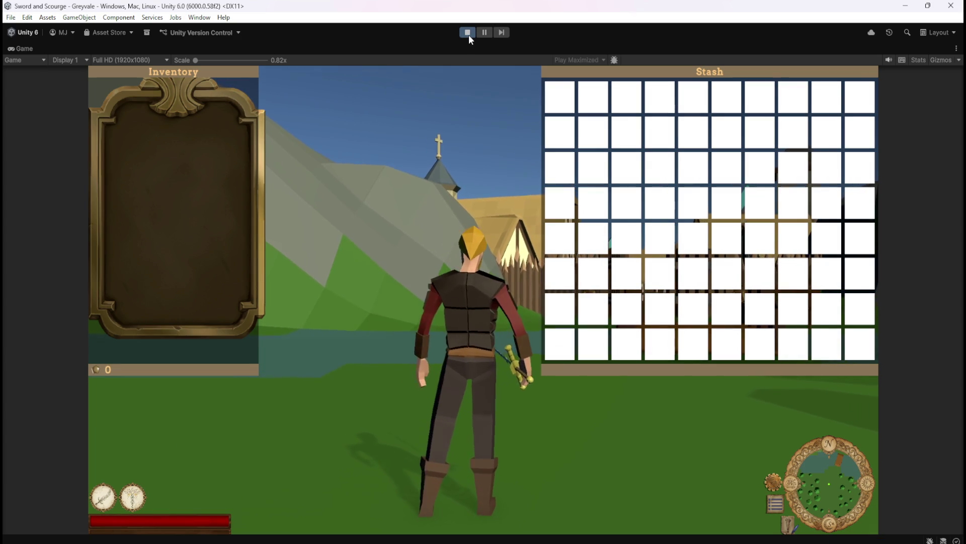
# Step: Play-test with Canvas_Journal's Canvas disabled, then maximize the Pause Menu script graph
pyautogui.click(469, 35)
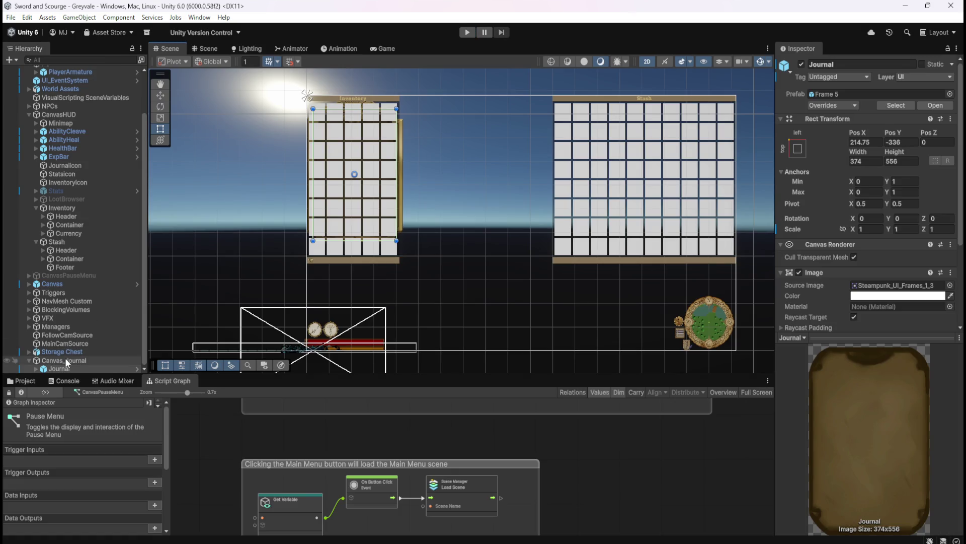
pyautogui.click(65, 360)
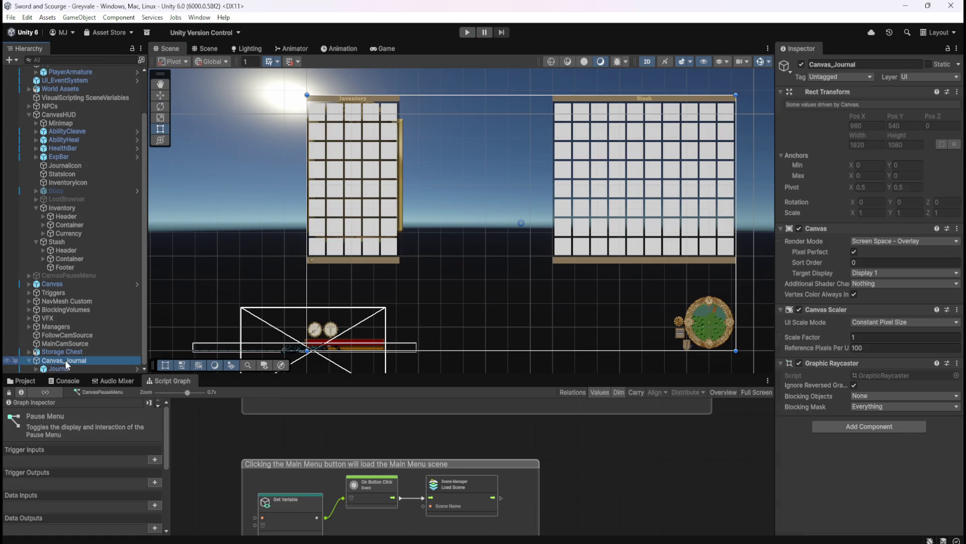
pyautogui.click(799, 229)
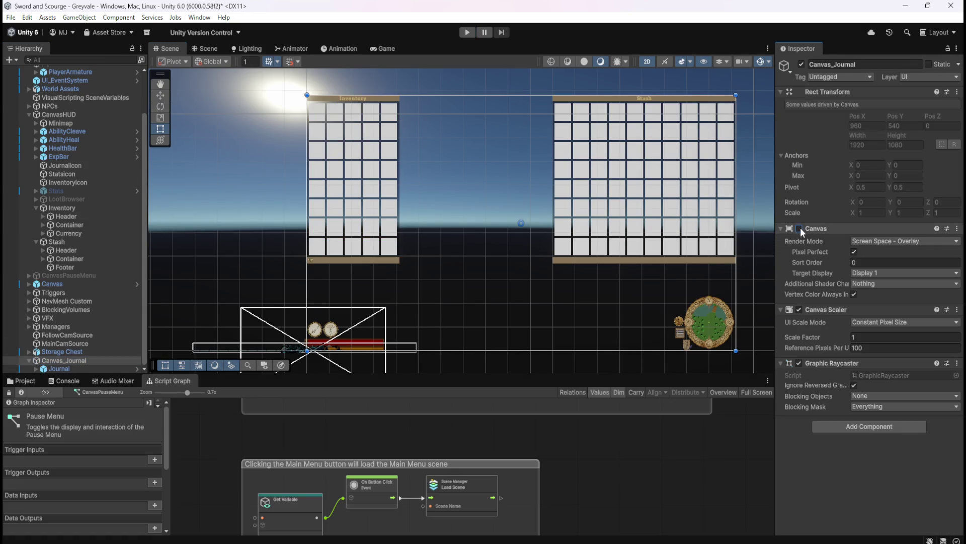
pyautogui.click(466, 33)
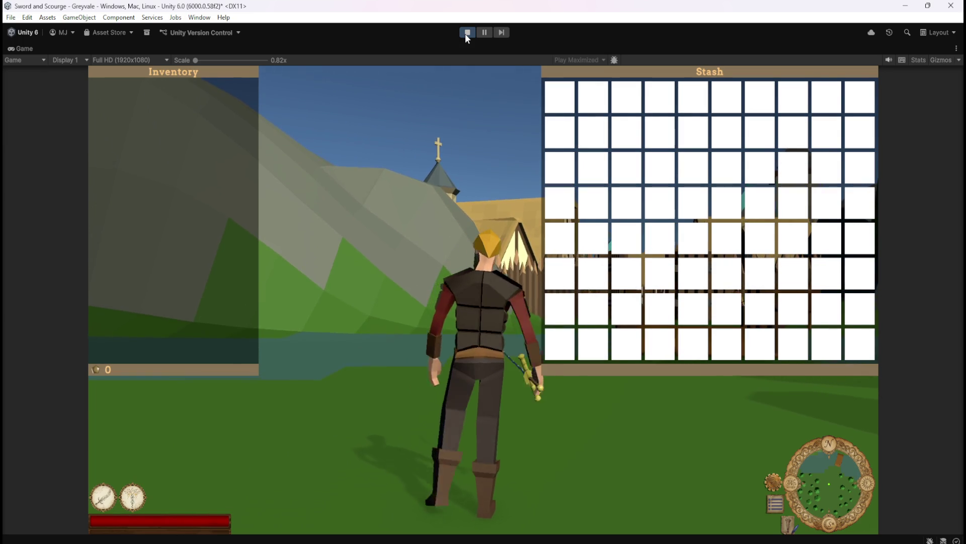
pyautogui.click(467, 33)
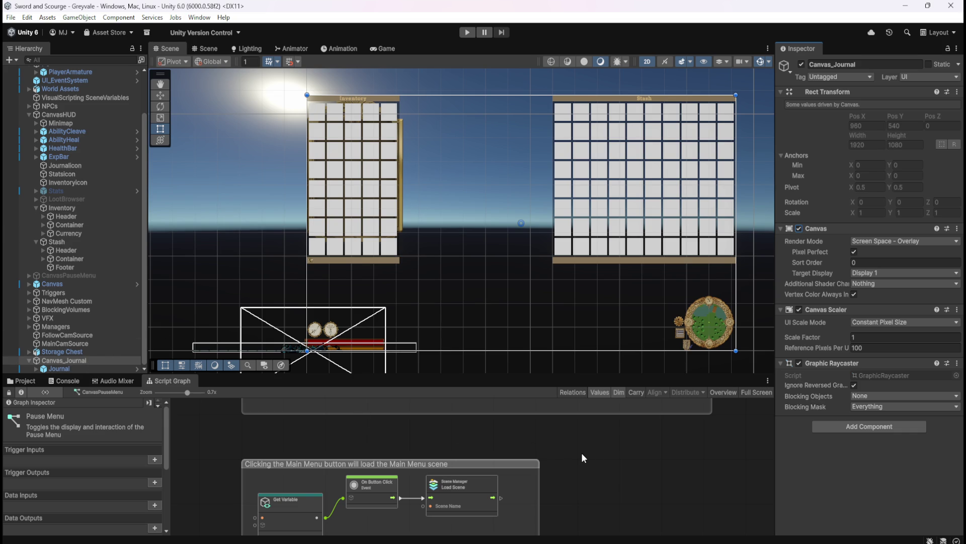
pyautogui.hotkey('shift', 'space')
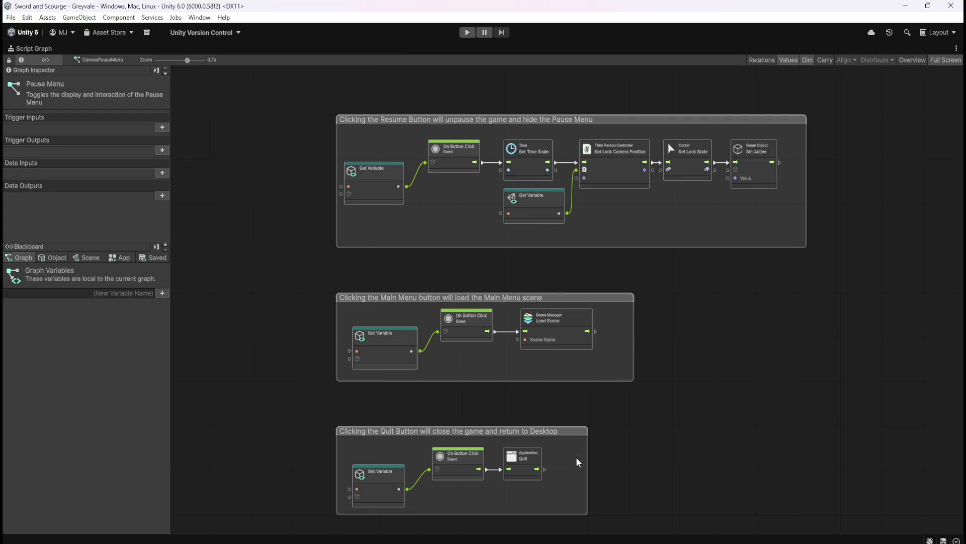
pyautogui.hotkey('shift', 'space')
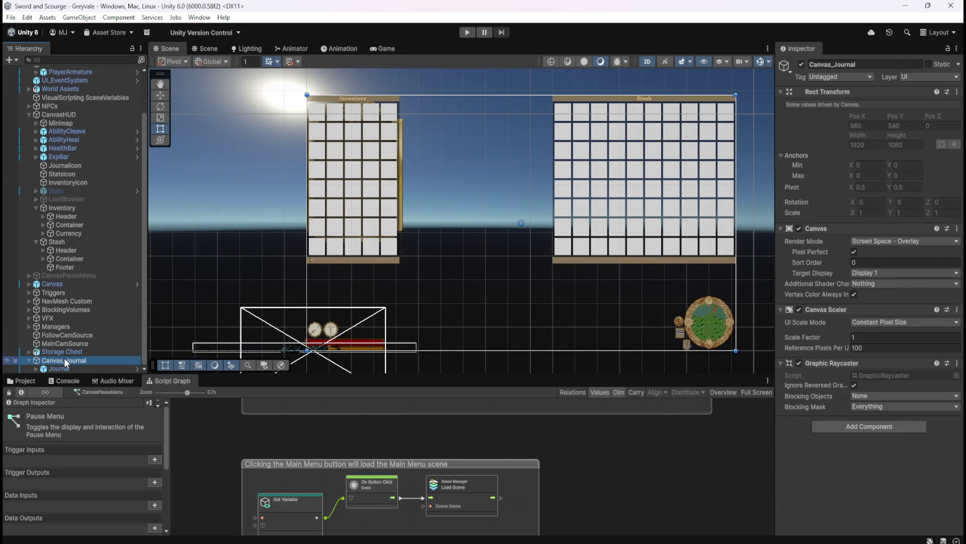
pyautogui.hotkey('shift', 'space')
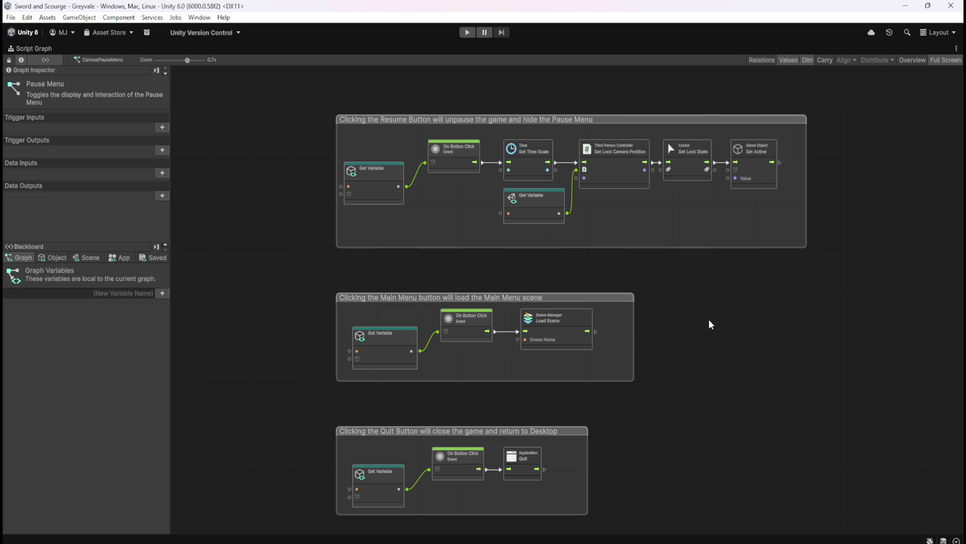
pyautogui.hotkey('shift', 'space')
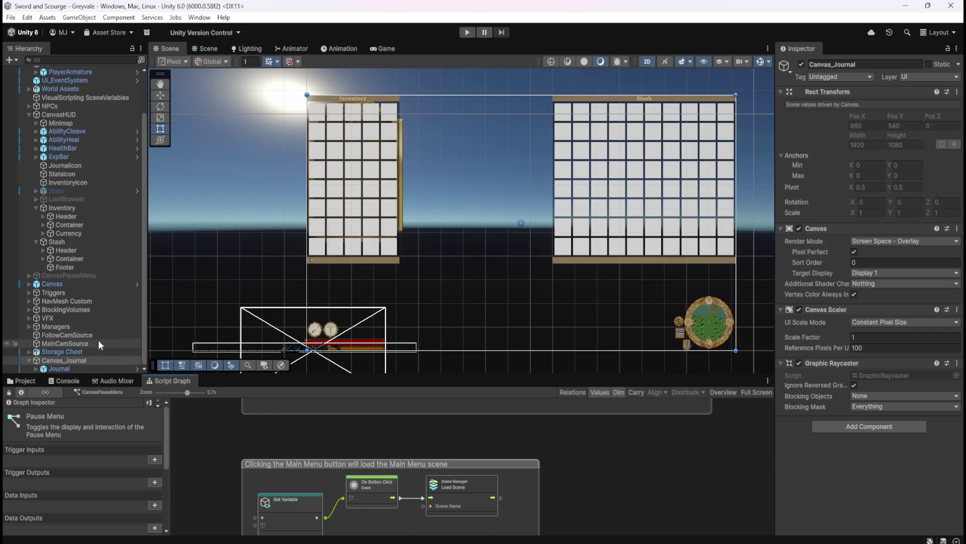
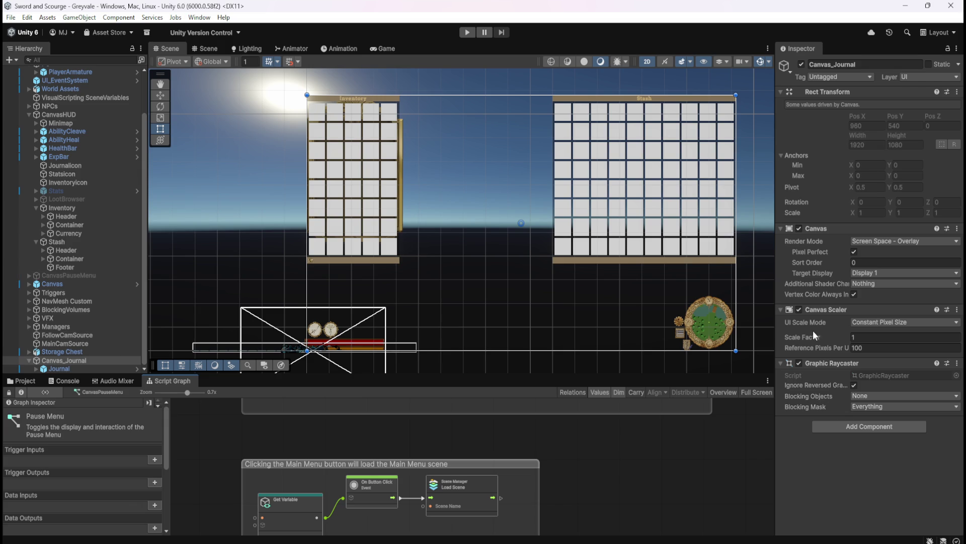
# Step: Toggle the journal canvas off and on a few times to check its effect
pyautogui.click(799, 229)
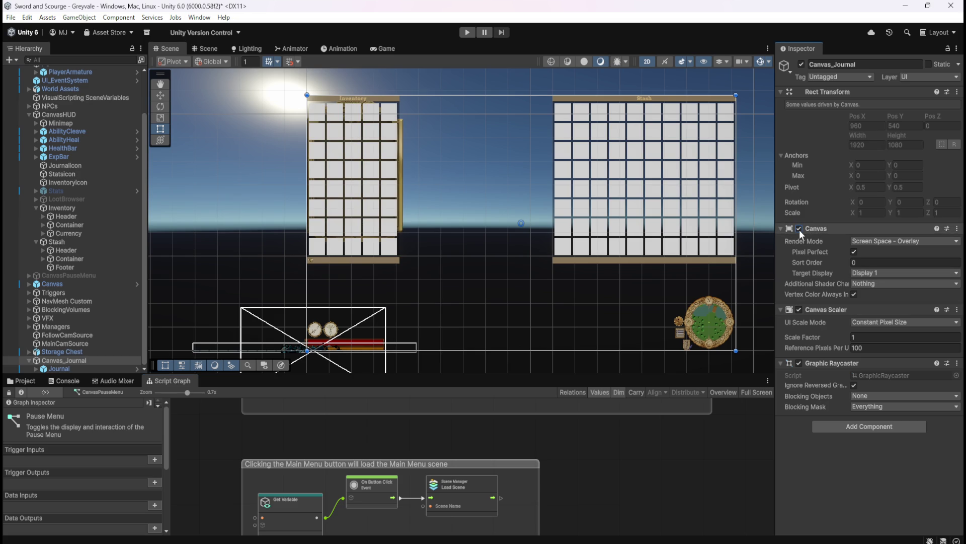
pyautogui.click(799, 229)
pyautogui.click(799, 229)
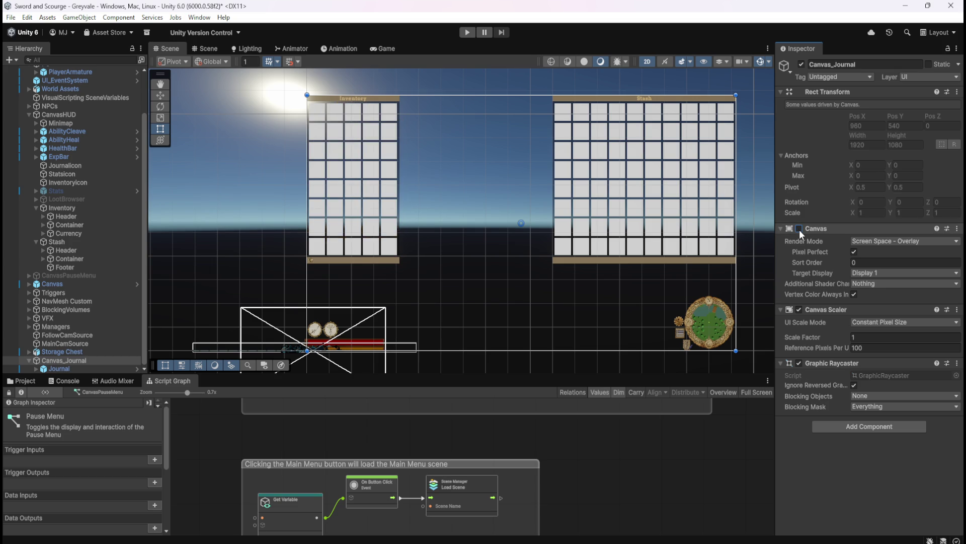
pyautogui.click(800, 229)
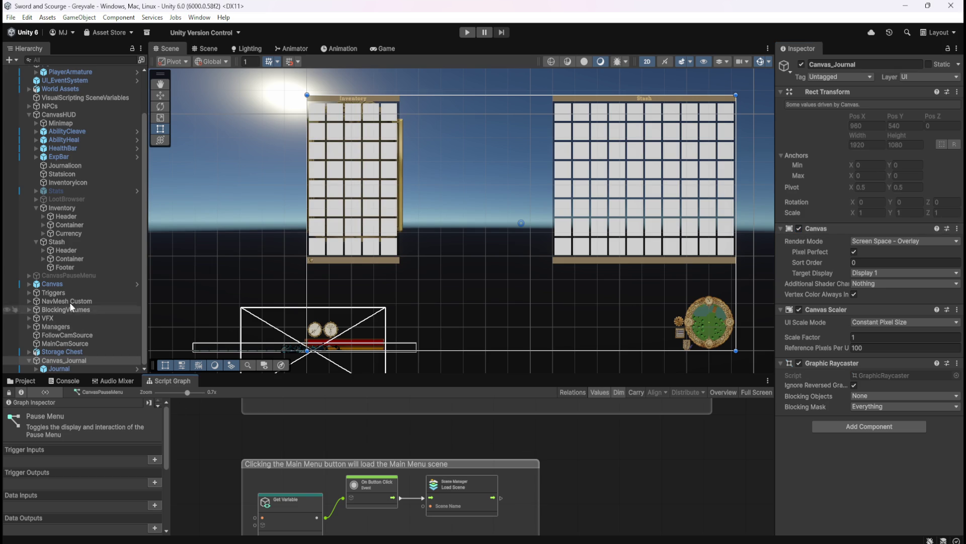
# Step: Rename PlayerArmature's JournalPapyrus object variable to CanvasJournal
pyautogui.scroll(3, 79, 128)
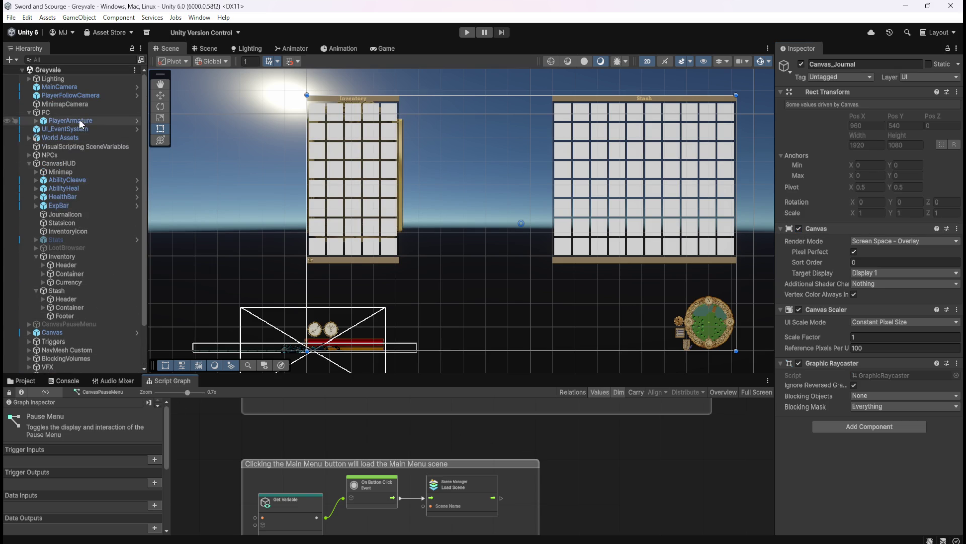
pyautogui.click(70, 120)
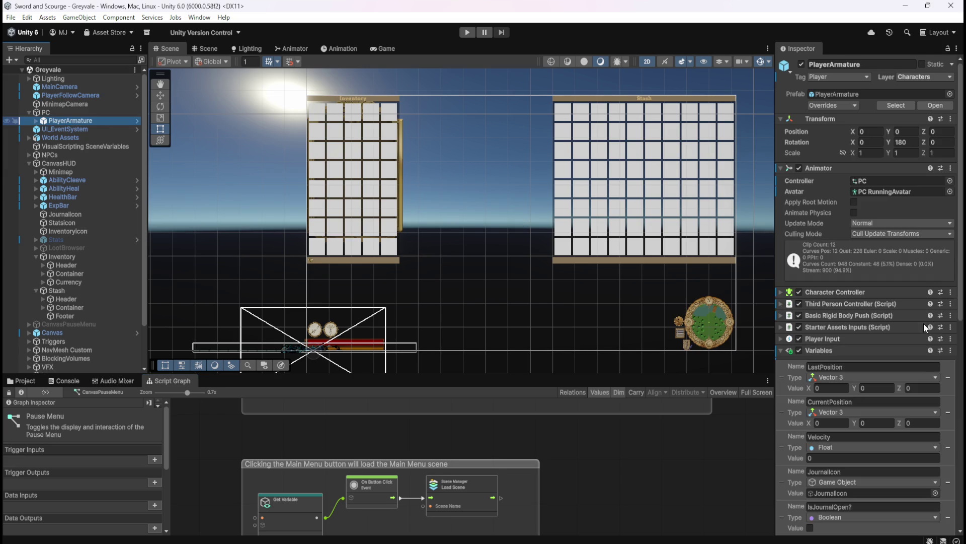
pyautogui.scroll(-3, 834, 388)
pyautogui.scroll(-5, 834, 391)
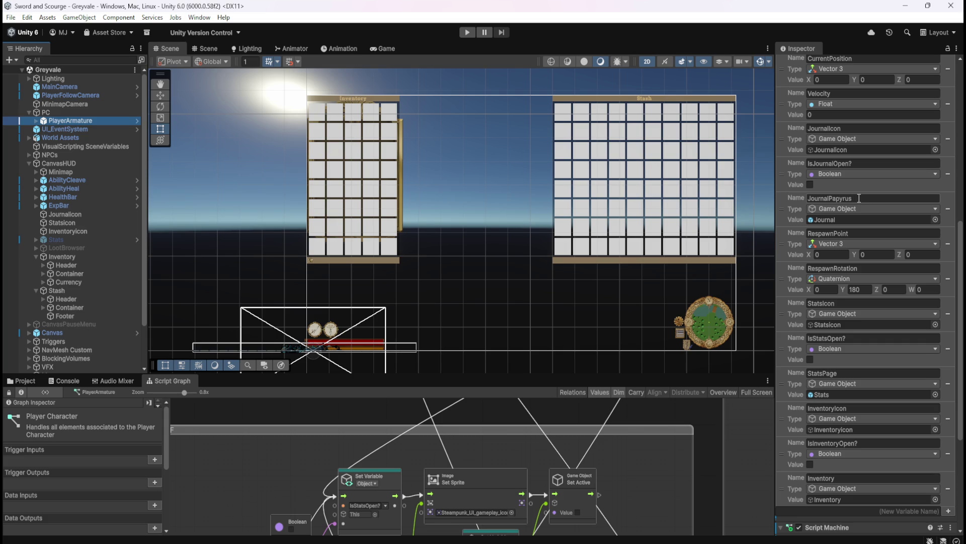
pyautogui.click(859, 198)
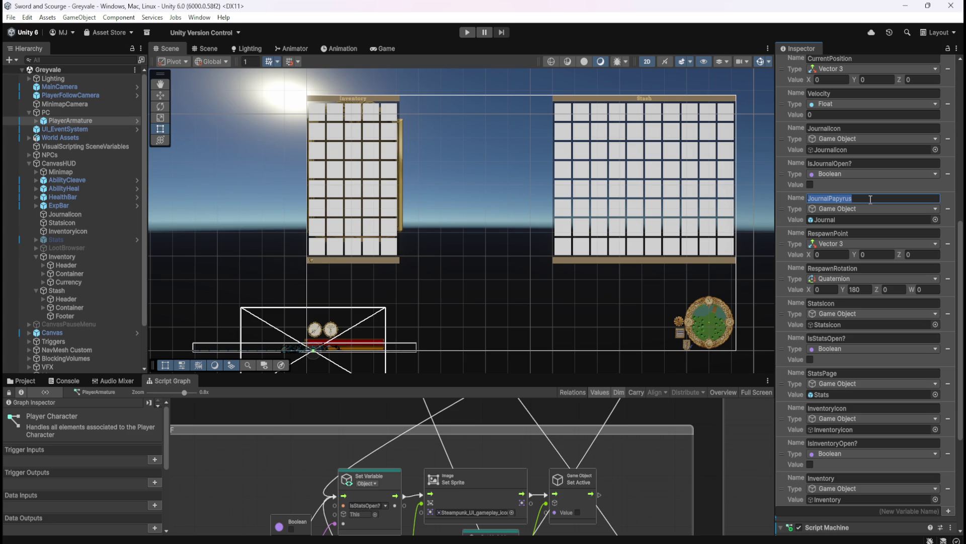
pyautogui.write('Canvas.')
pyautogui.write('Journa')
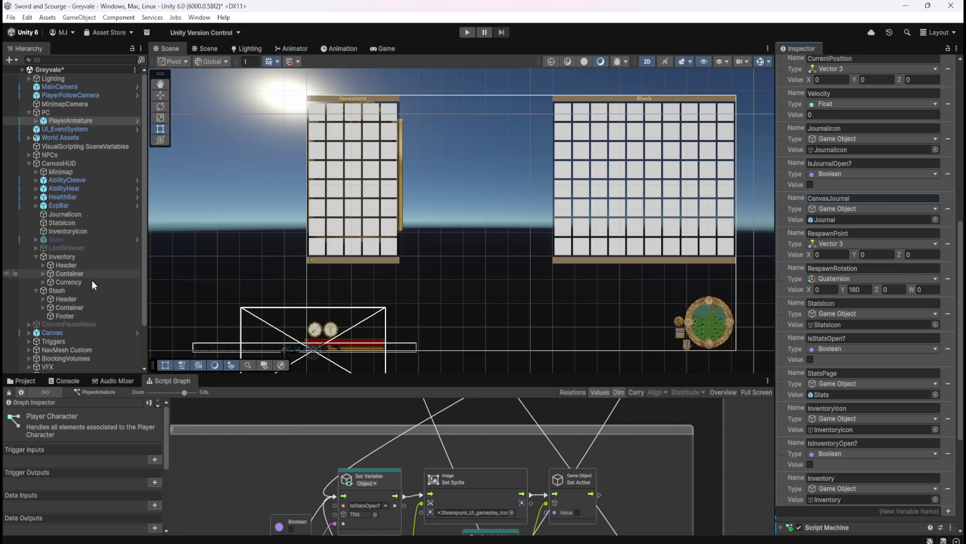
pyautogui.scroll(-3, 88, 297)
pyautogui.click(71, 358)
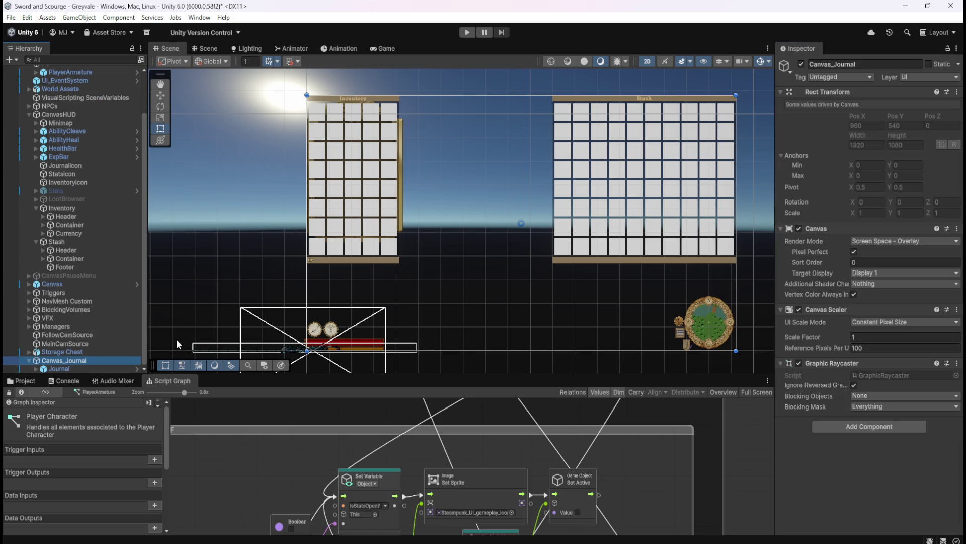
# Step: Inspect Canvas_Journal and its child Journal object in the Hierarchy
pyautogui.click(52, 361)
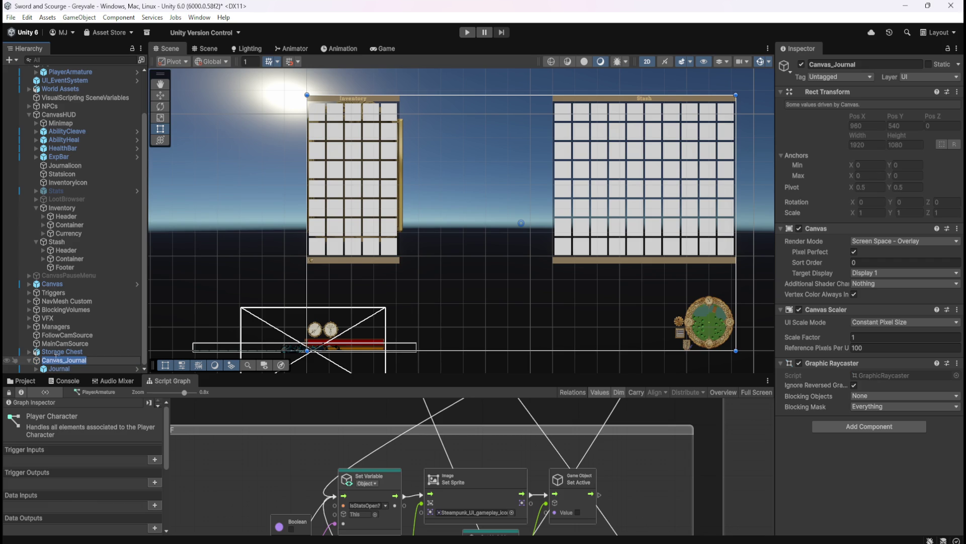
pyautogui.press('Return')
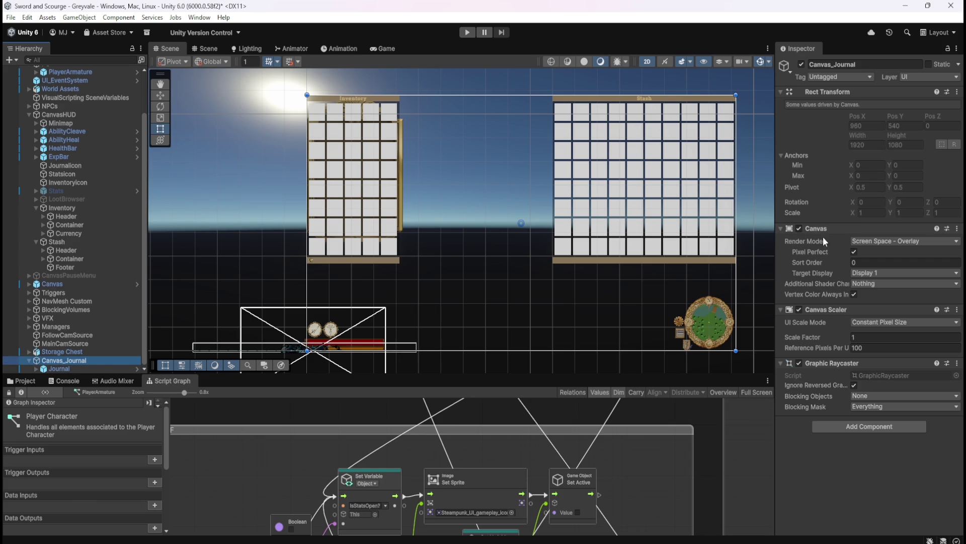
pyautogui.click(62, 368)
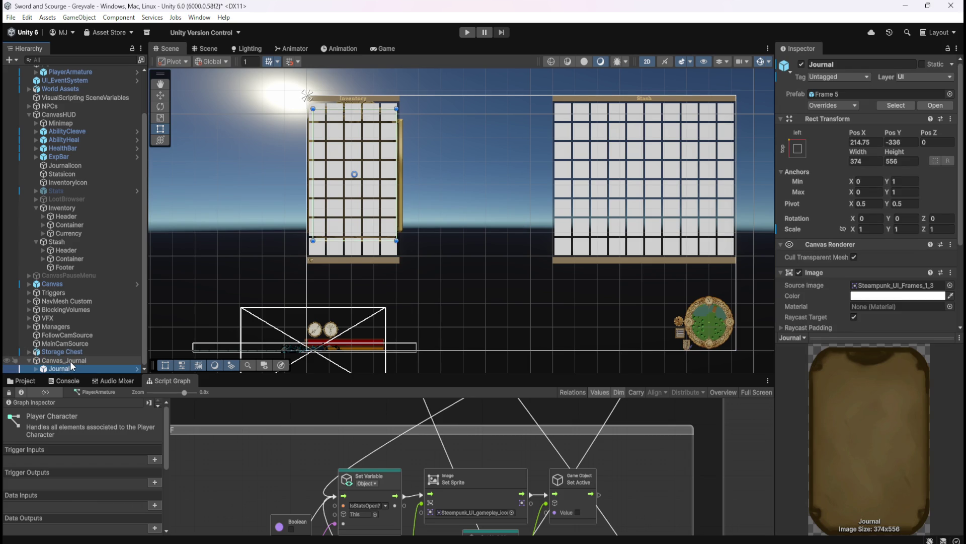
pyautogui.click(71, 361)
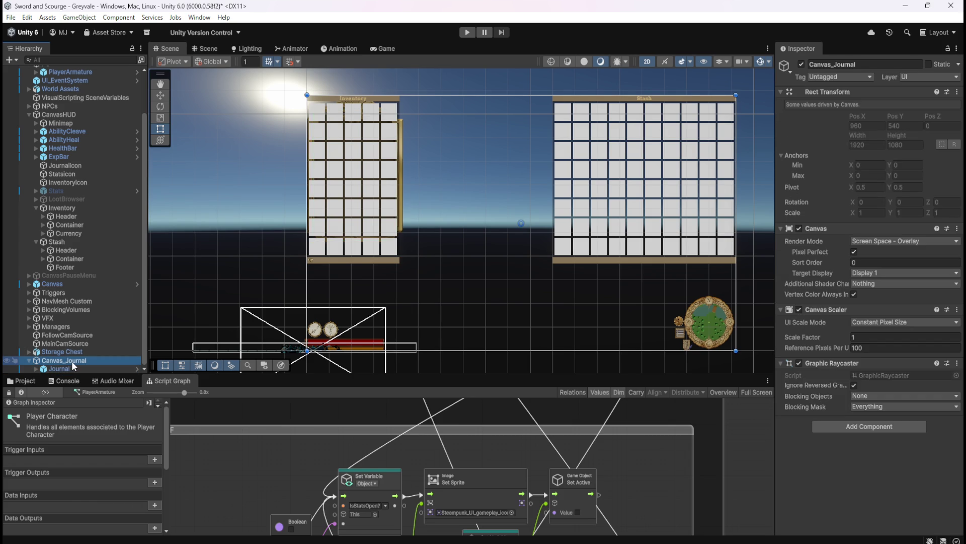
# Step: Assign Canvas_Journal to PlayerArmature's CanvasJournal variable and save the scene
pyautogui.scroll(2, 76, 96)
pyautogui.click(74, 103)
pyautogui.scroll(-2, 88, 327)
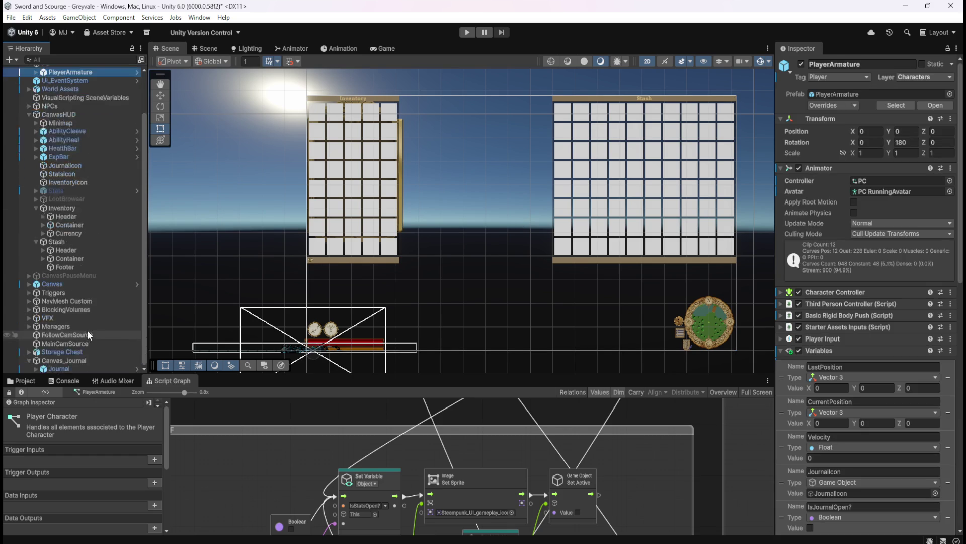
pyautogui.hotkey('ctrl', 's')
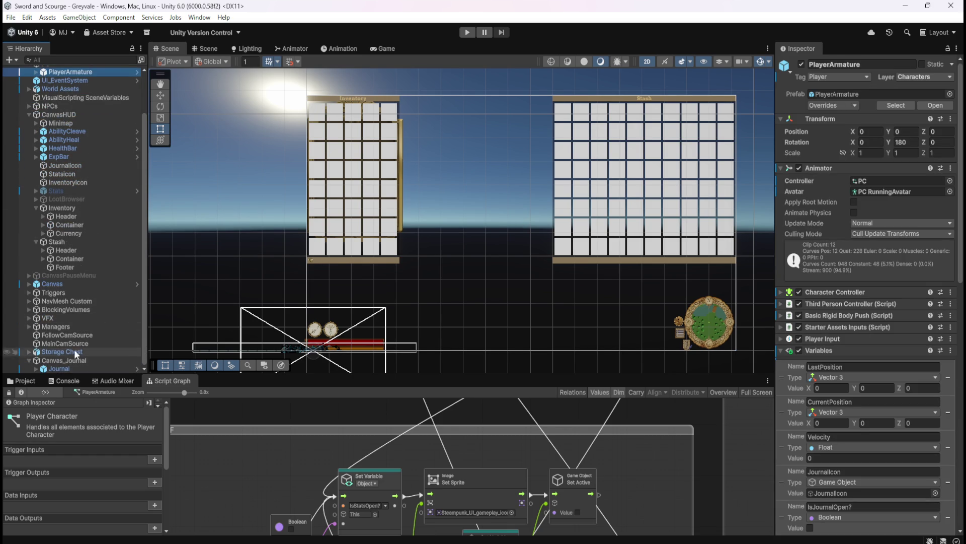
pyautogui.scroll(-8, 857, 348)
pyautogui.scroll(-1, 857, 349)
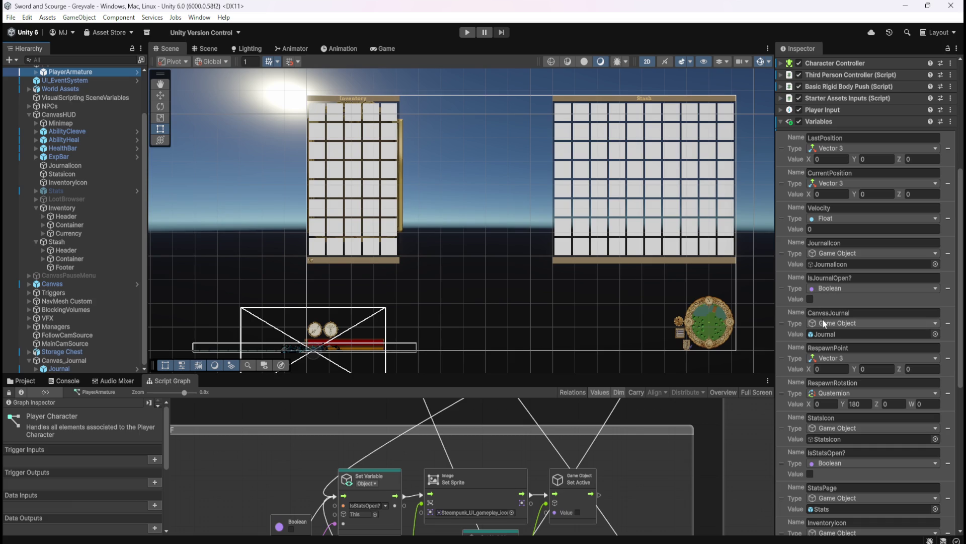
pyautogui.moveTo(56, 358); pyautogui.dragTo(838, 337)
pyautogui.hotkey('ctrl', 's')
# Step: Maximize the player's Script Graph to fill the editor
pyautogui.scroll(3, 43, 109)
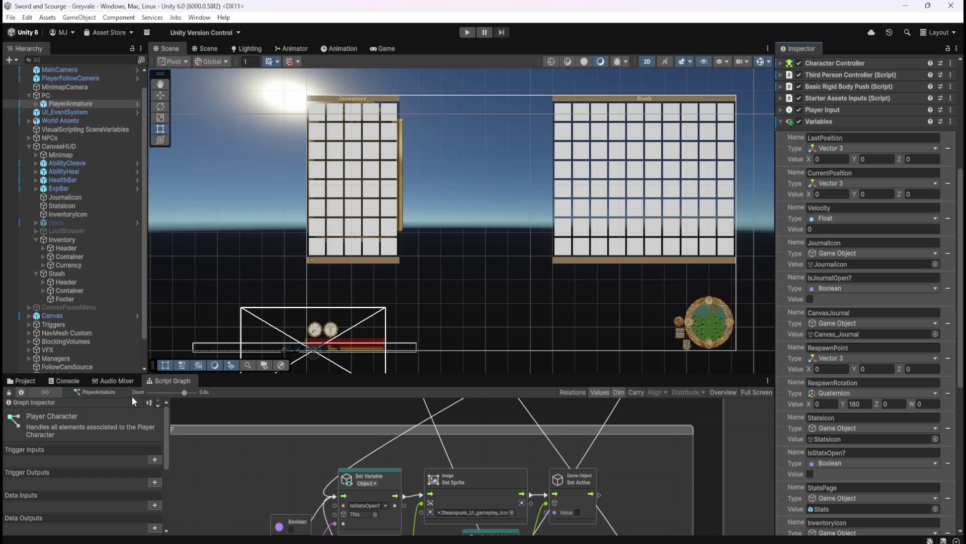
pyautogui.scroll(-3, 91, 320)
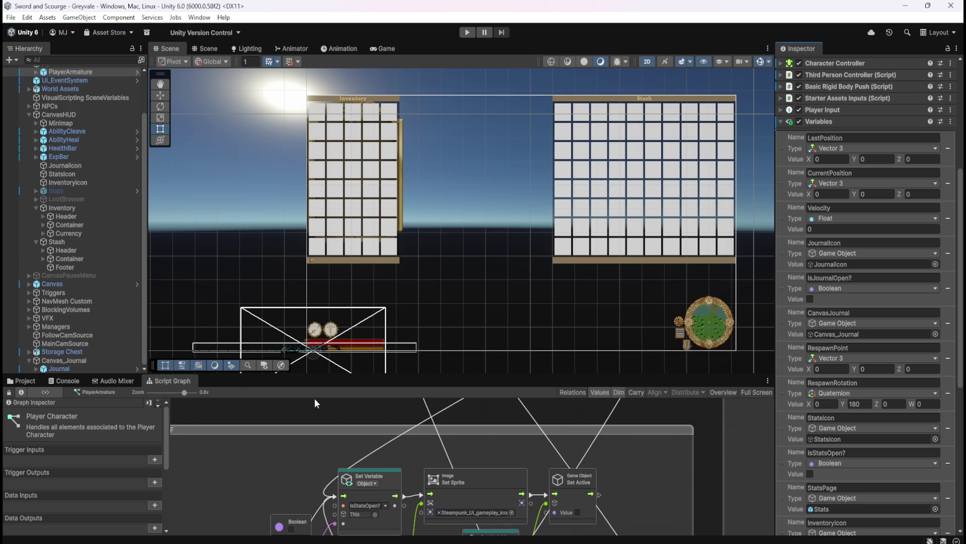
pyautogui.hotkey('shift', 'space')
pyautogui.scroll(-4, 453, 267)
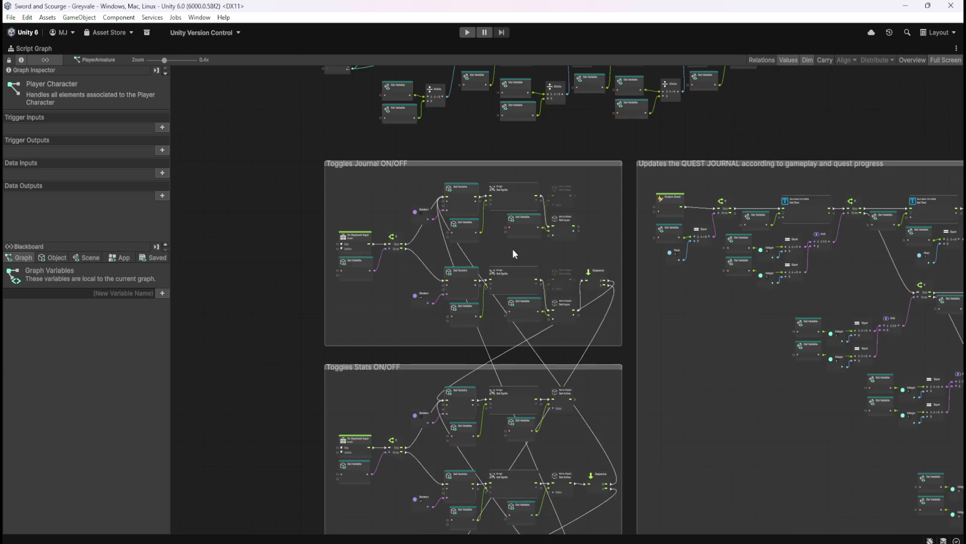
# Step: Set both Get Variable nodes in Toggles Journal to CanvasJournal
pyautogui.scroll(2, 517, 250)
pyautogui.hotkey('shift', 'space')
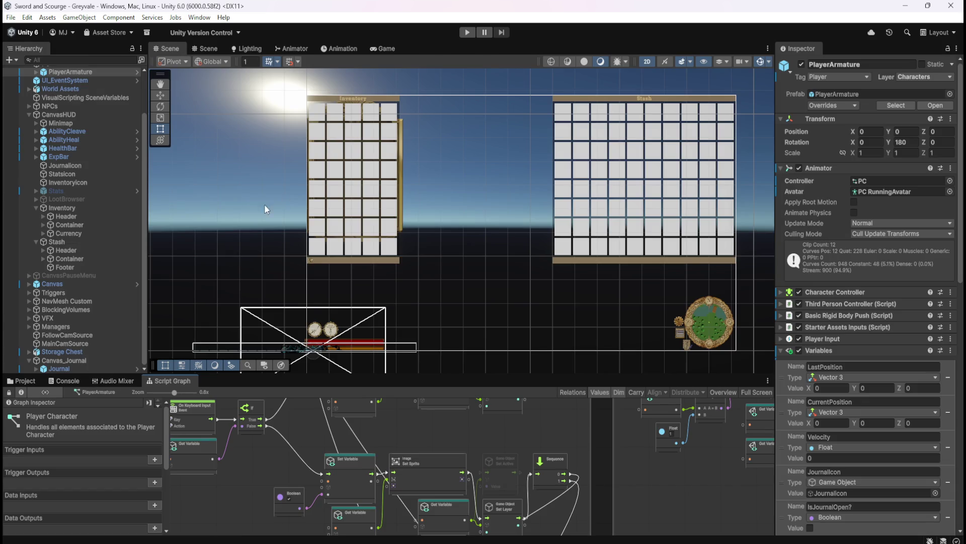
pyautogui.hotkey('shift', 'space')
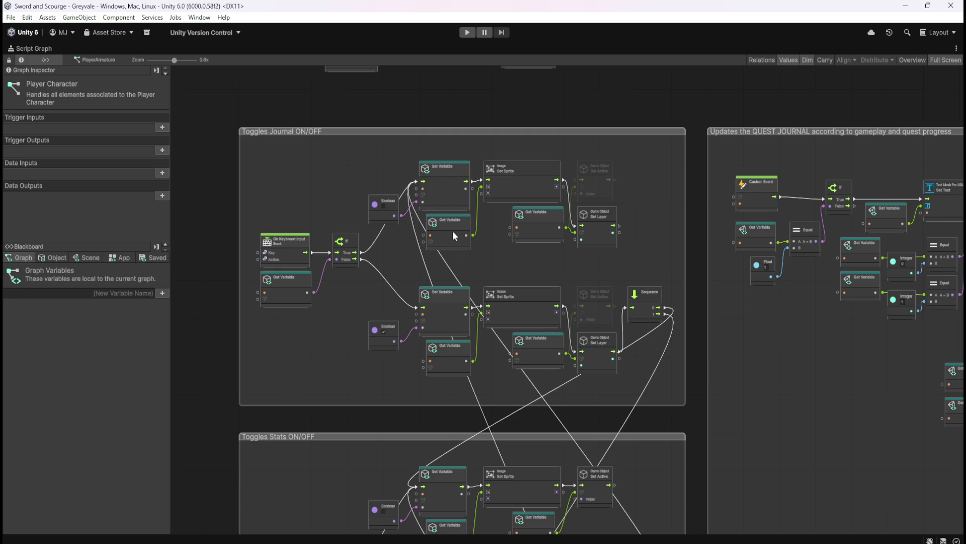
pyautogui.scroll(2, 460, 234)
pyautogui.scroll(1, 704, 192)
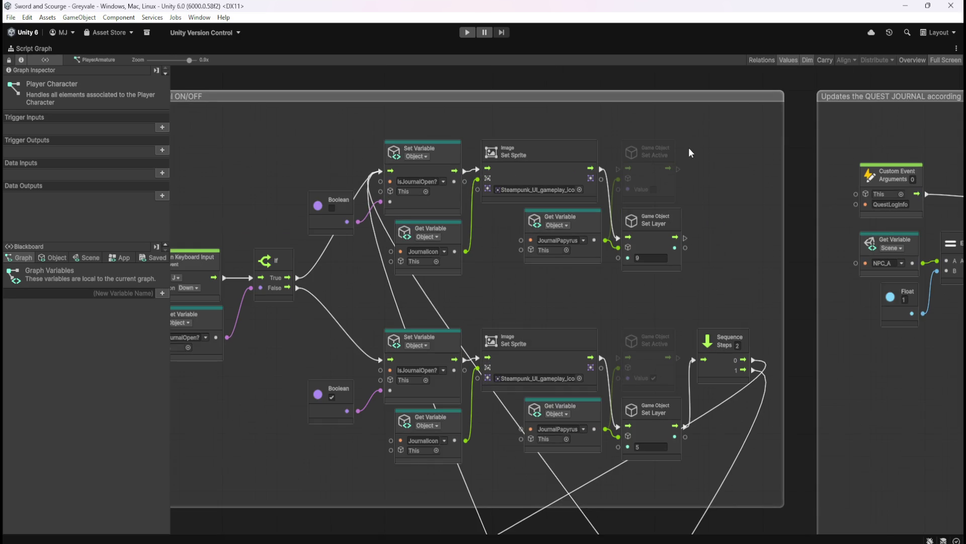
pyautogui.click(584, 240)
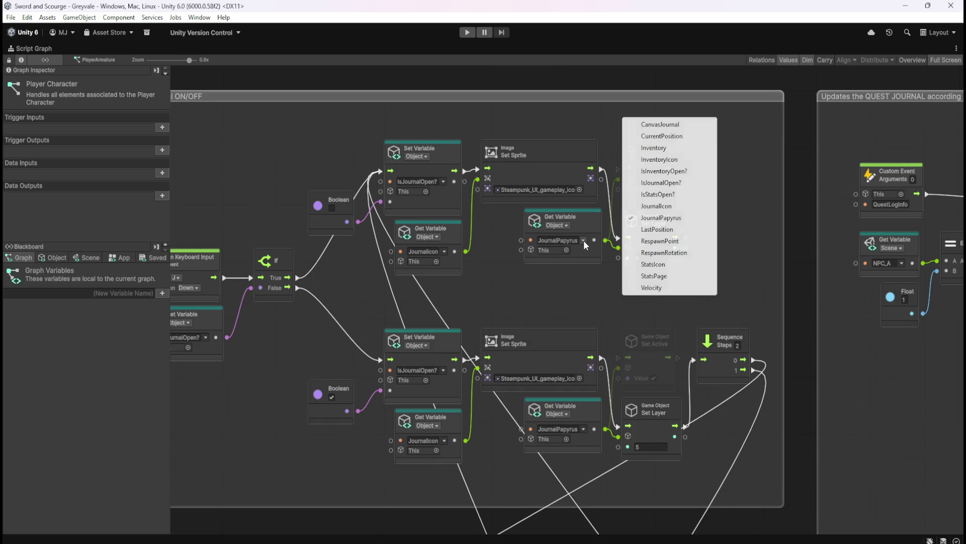
pyautogui.click(658, 130)
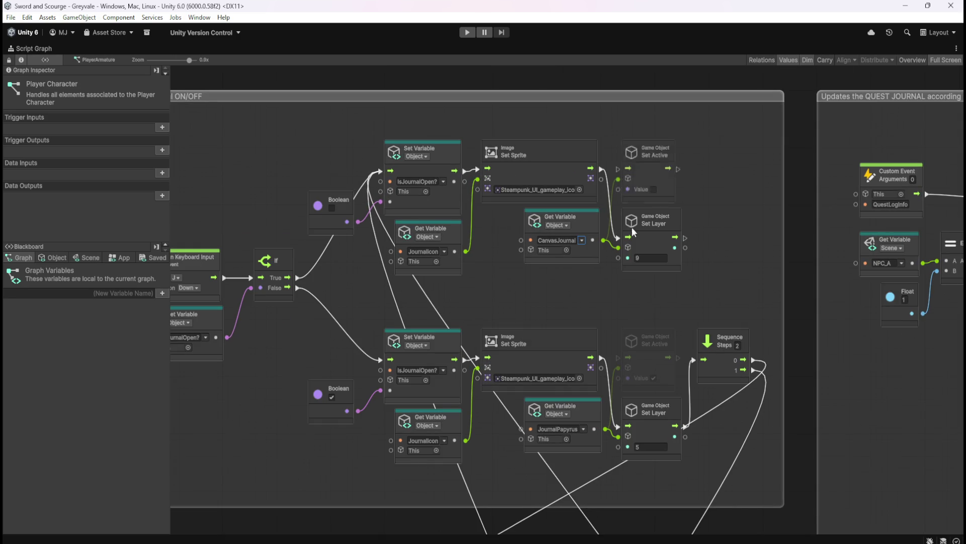
pyautogui.click(584, 429)
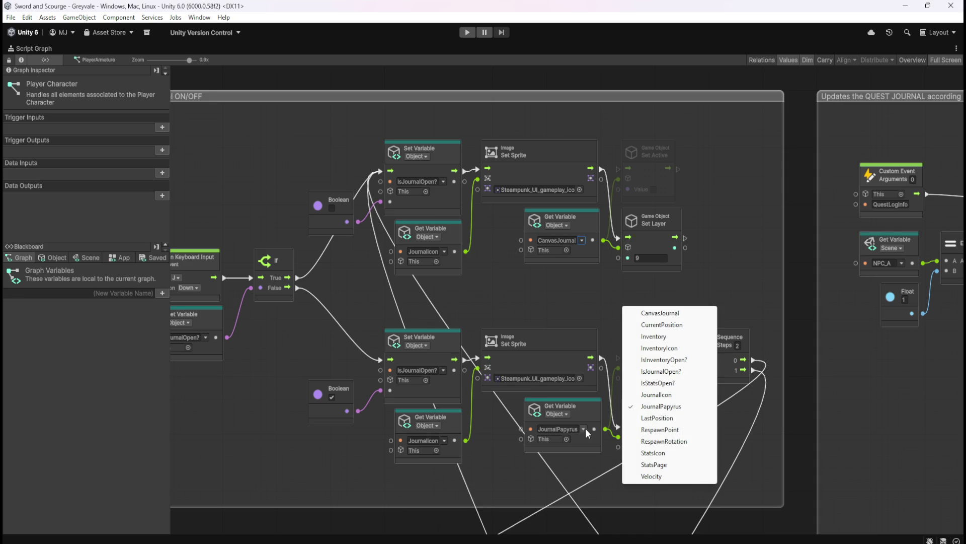
pyautogui.click(665, 313)
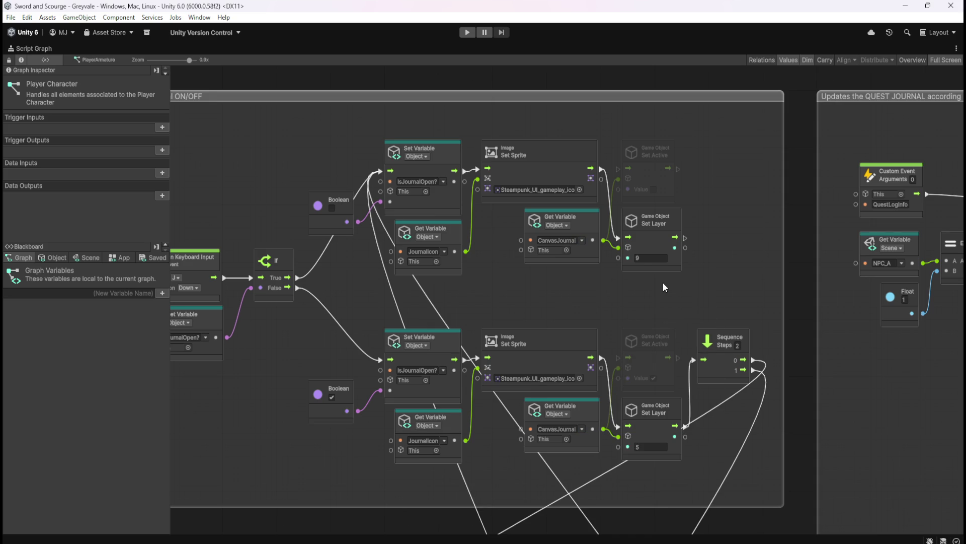
# Step: Delete the lower and upper Set Layer nodes
pyautogui.click(651, 436)
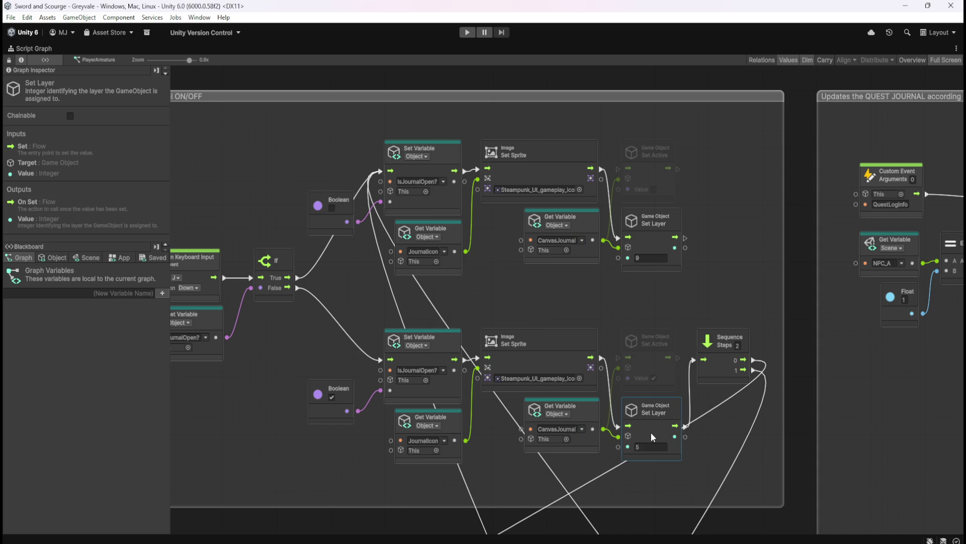
pyautogui.press('Delete')
pyautogui.click(659, 248)
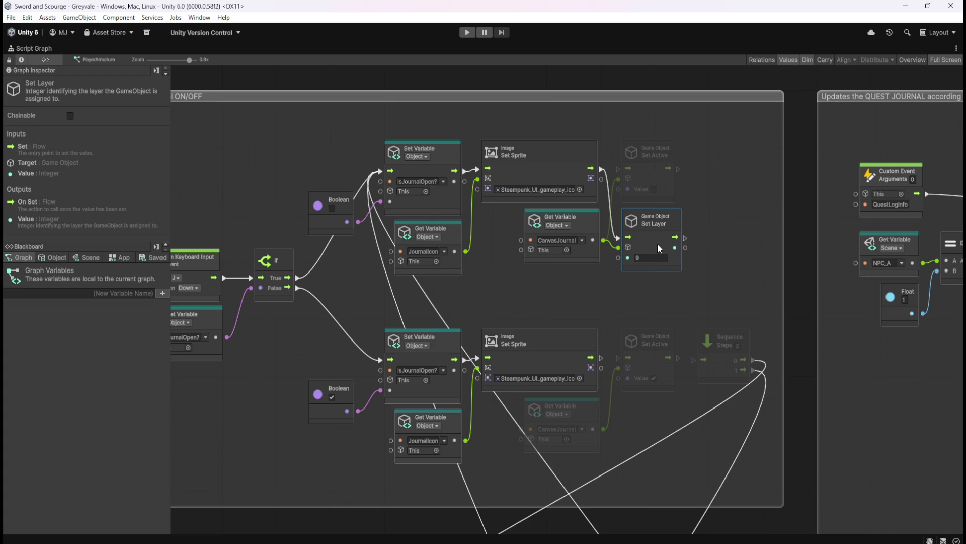
pyautogui.press('Delete')
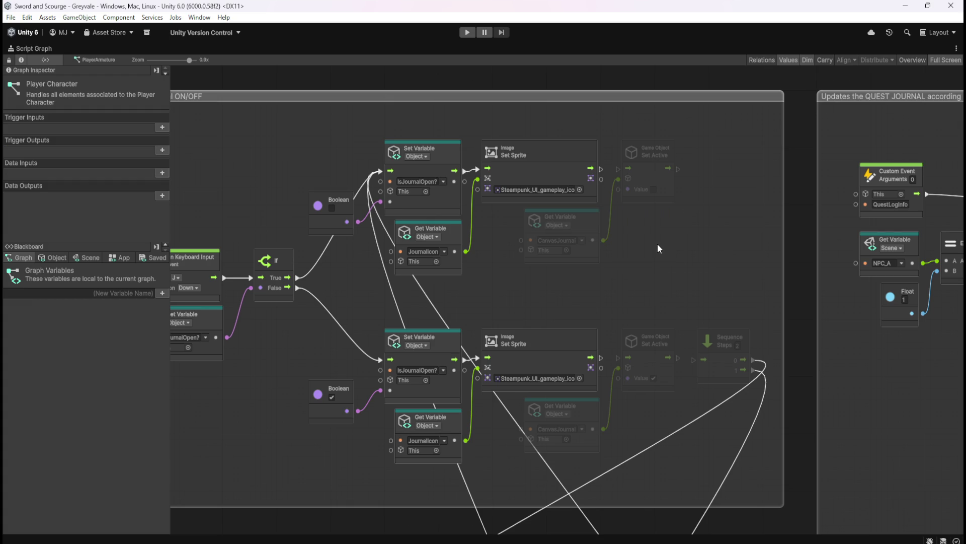
pyautogui.moveTo(680, 250); pyautogui.dragTo(702, 301)
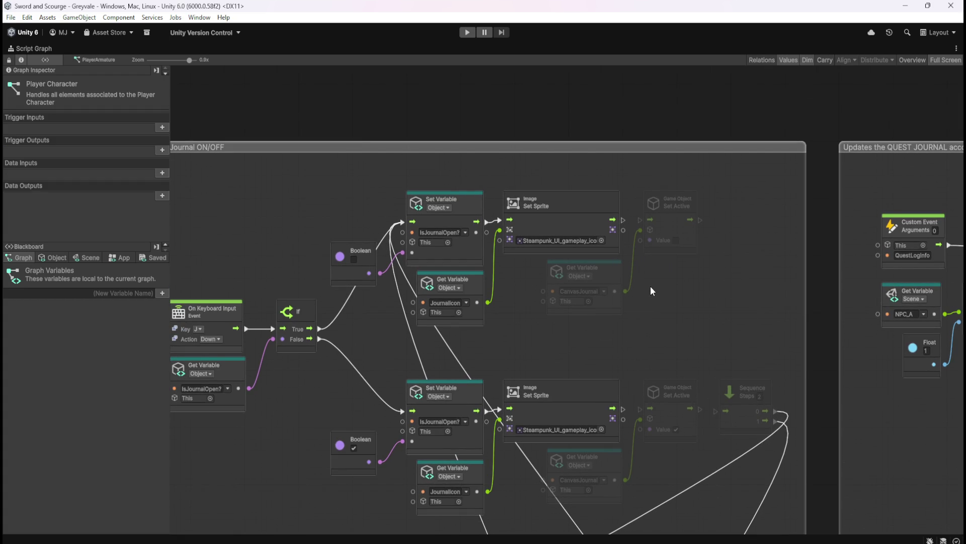
# Step: Search 'canvas' and add a Canvas Set Enabled node next to the upper CanvasJournal node
pyautogui.moveTo(626, 292); pyautogui.dragTo(661, 294)
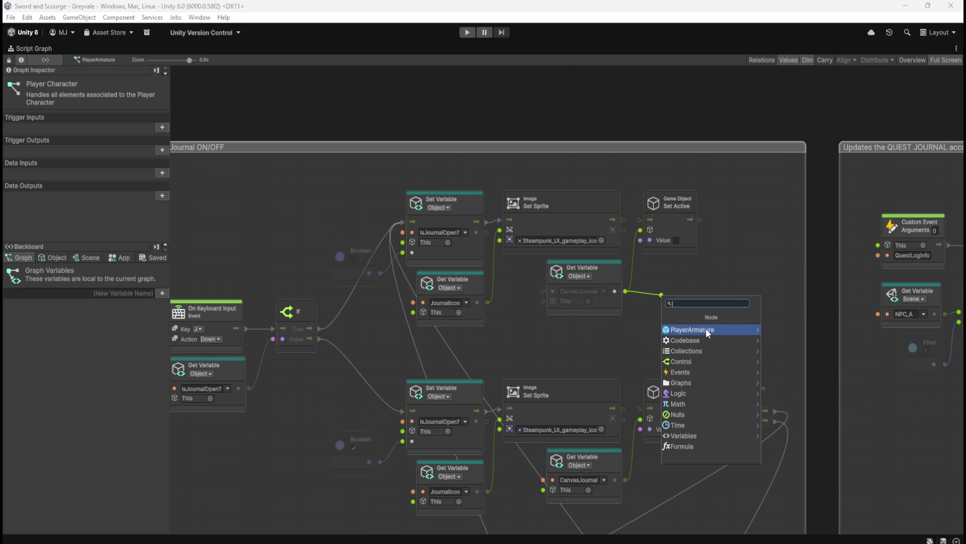
pyautogui.press('Escape')
pyautogui.rightClick(669, 287)
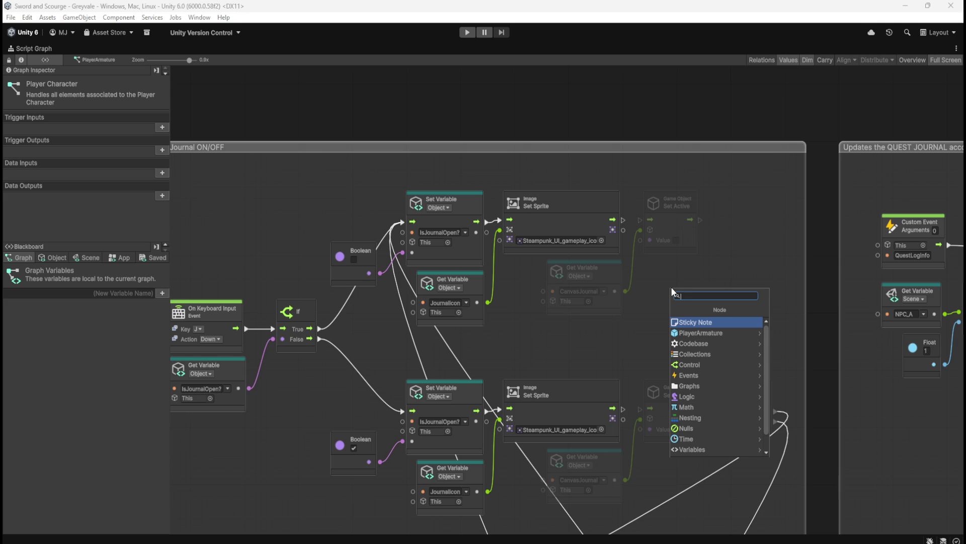
pyautogui.write('canvas')
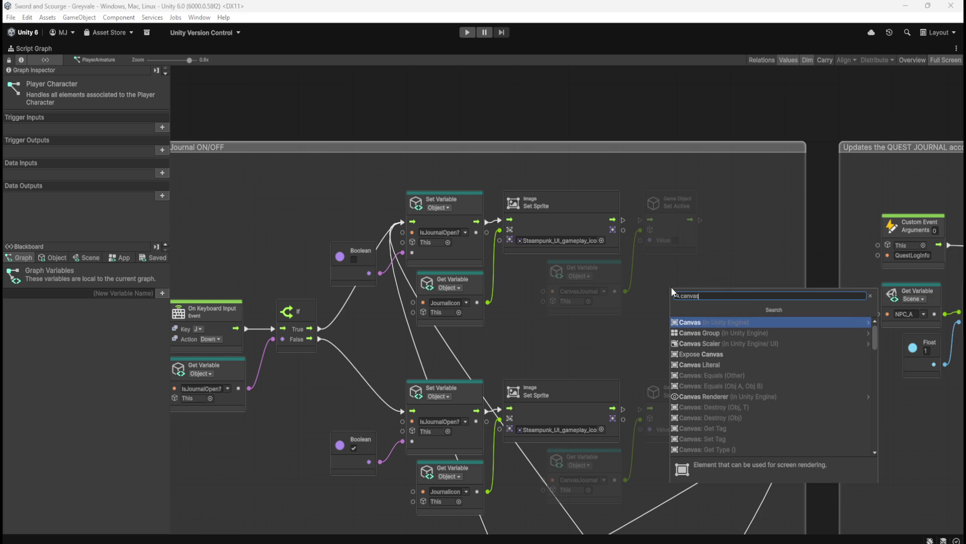
pyautogui.press('Return')
pyautogui.scroll(-7, 733, 388)
pyautogui.scroll(-3, 733, 389)
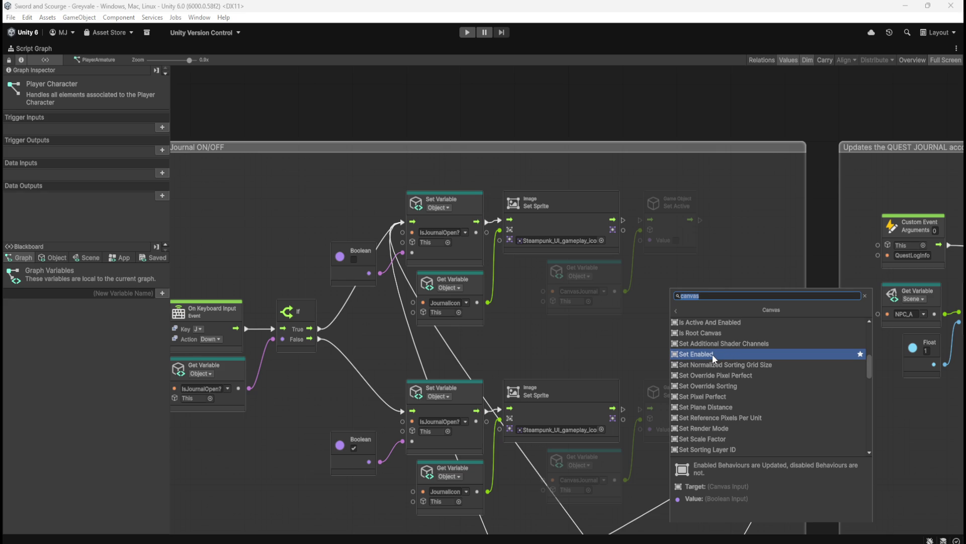
pyautogui.click(713, 355)
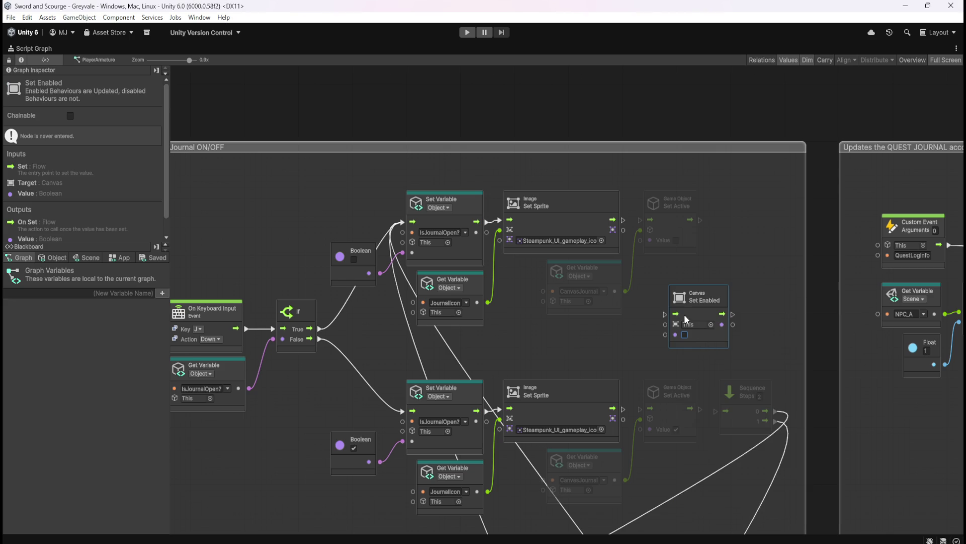
pyautogui.moveTo(706, 298)
pyautogui.mouseDown()
pyautogui.moveTo(682, 289)
pyautogui.moveTo(732, 288)
pyautogui.mouseUp()
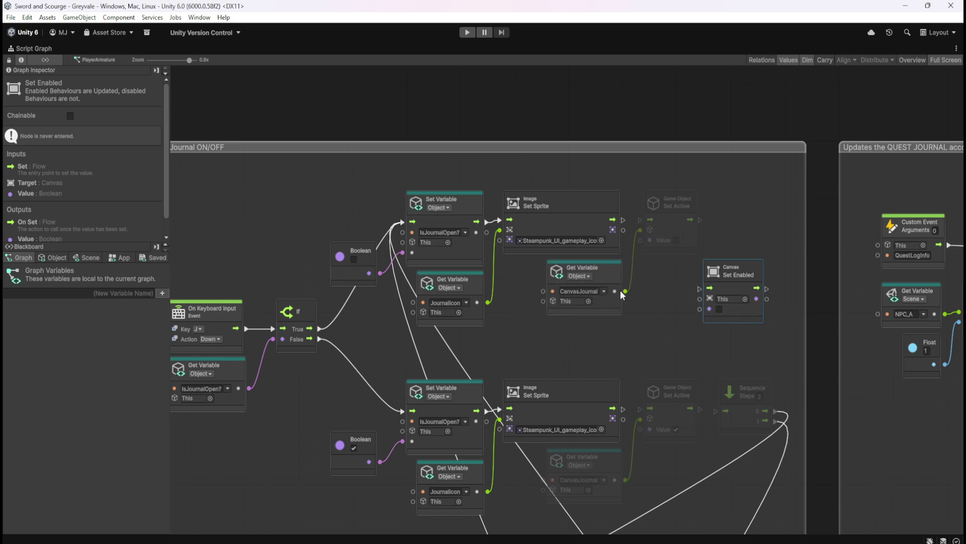
# Step: Wire CanvasJournal into the Set Enabled node's target and delete the upper Set Active node
pyautogui.moveTo(734, 285); pyautogui.dragTo(674, 286)
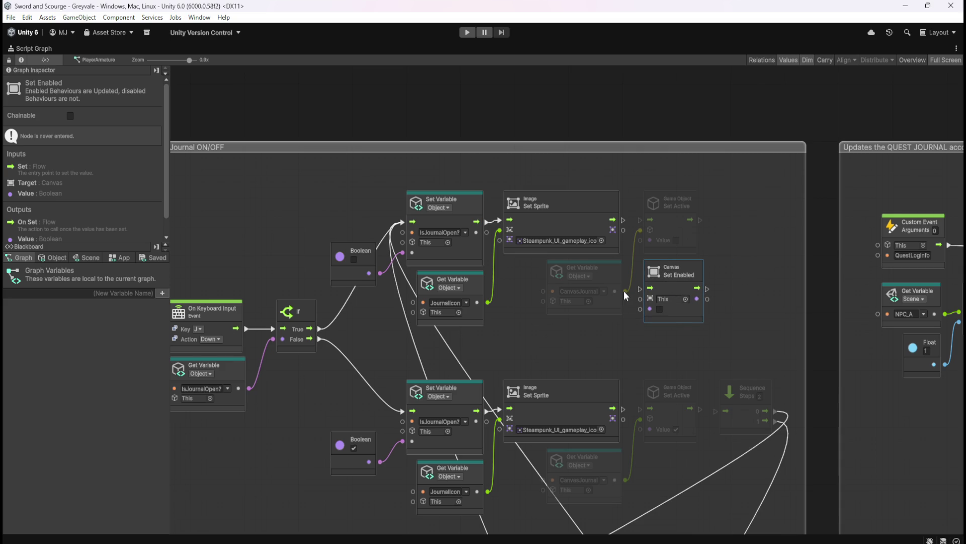
pyautogui.moveTo(624, 291); pyautogui.dragTo(640, 301)
pyautogui.click(613, 304)
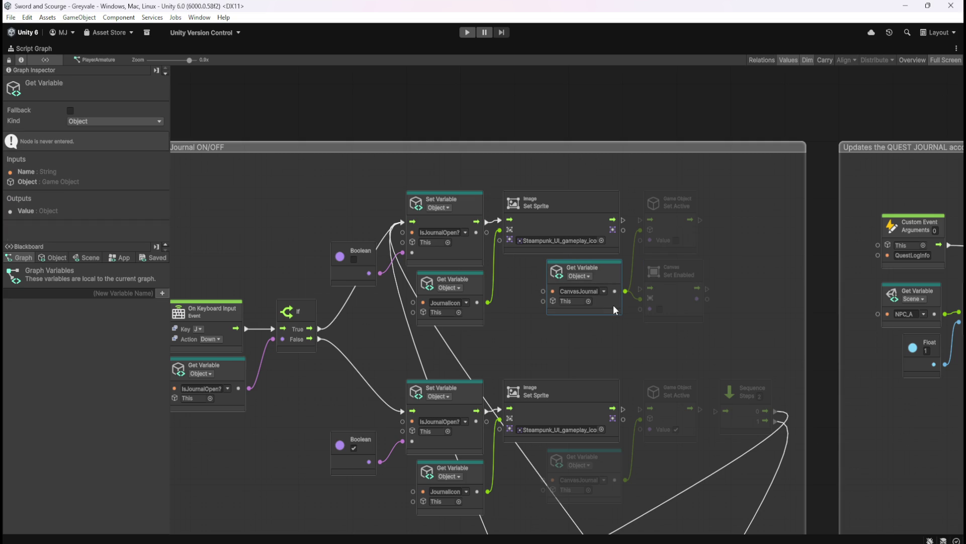
pyautogui.click(597, 327)
pyautogui.hotkey('shift', 'space')
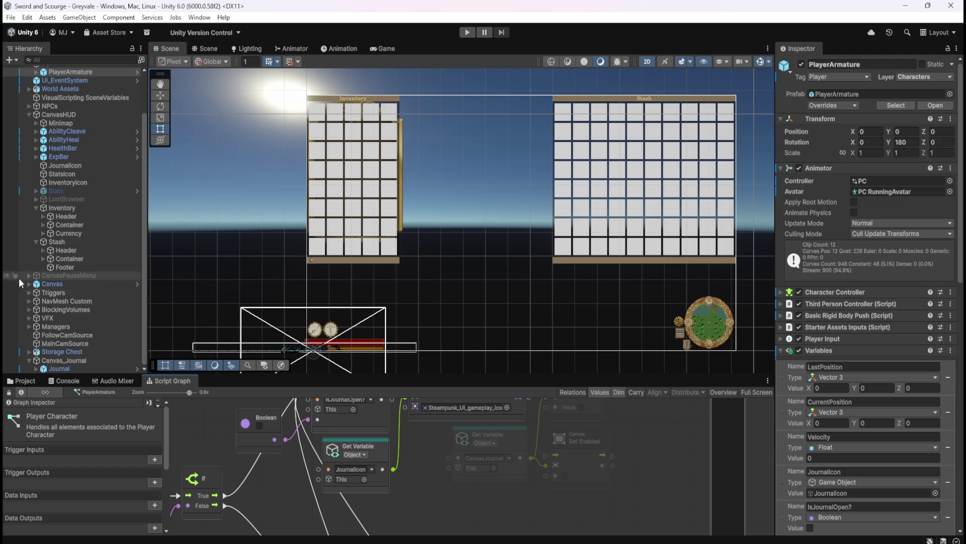
pyautogui.click(56, 360)
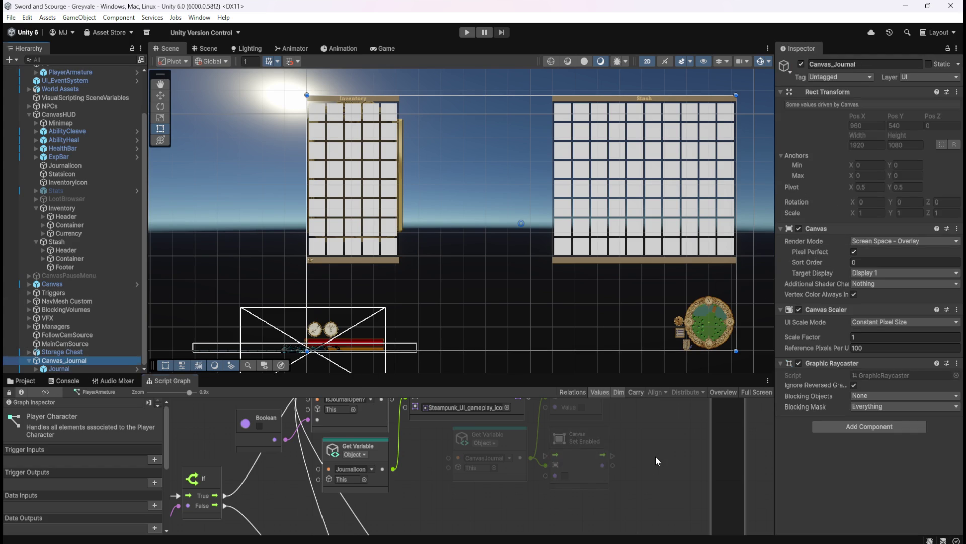
pyautogui.hotkey('shift', 'space')
pyautogui.click(684, 177)
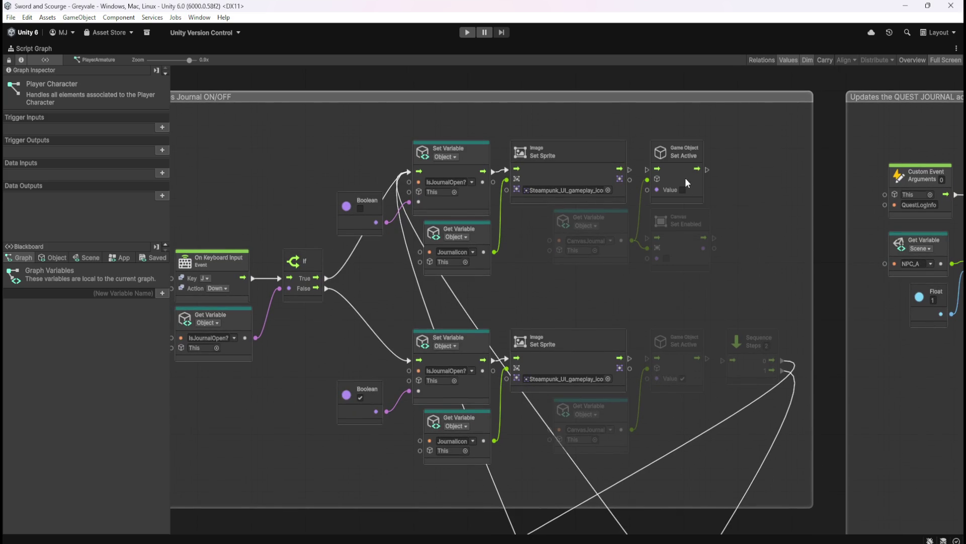
pyautogui.press('Delete')
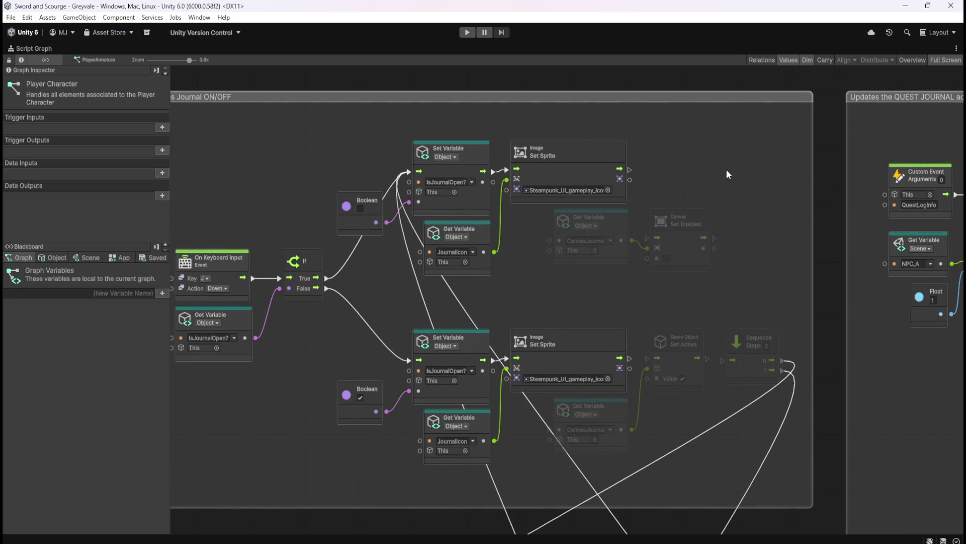
# Step: Duplicate Set Enabled, tick its value, and wire it to the lower CanvasJournal
pyautogui.click(680, 239)
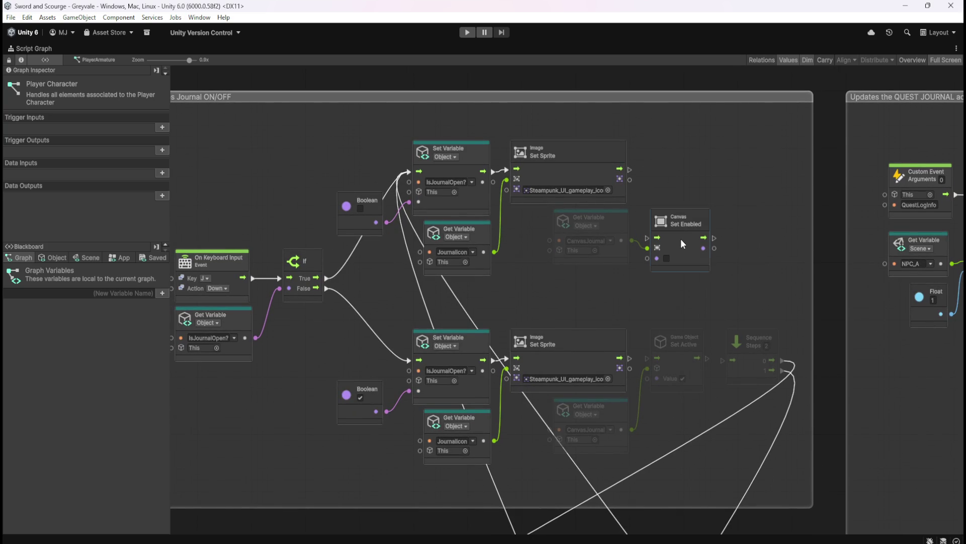
pyautogui.hotkey('ctrl', 'd')
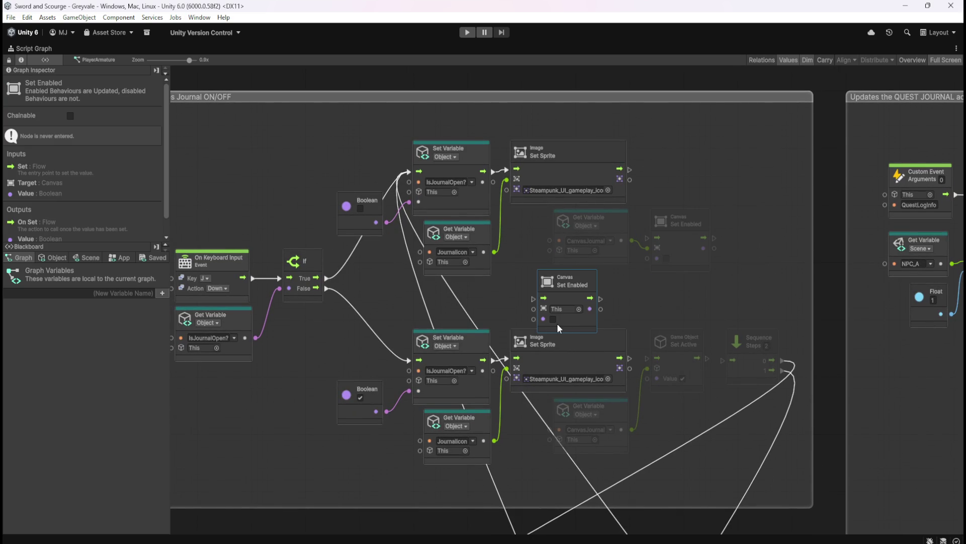
pyautogui.click(553, 319)
pyautogui.moveTo(590, 280); pyautogui.dragTo(702, 404)
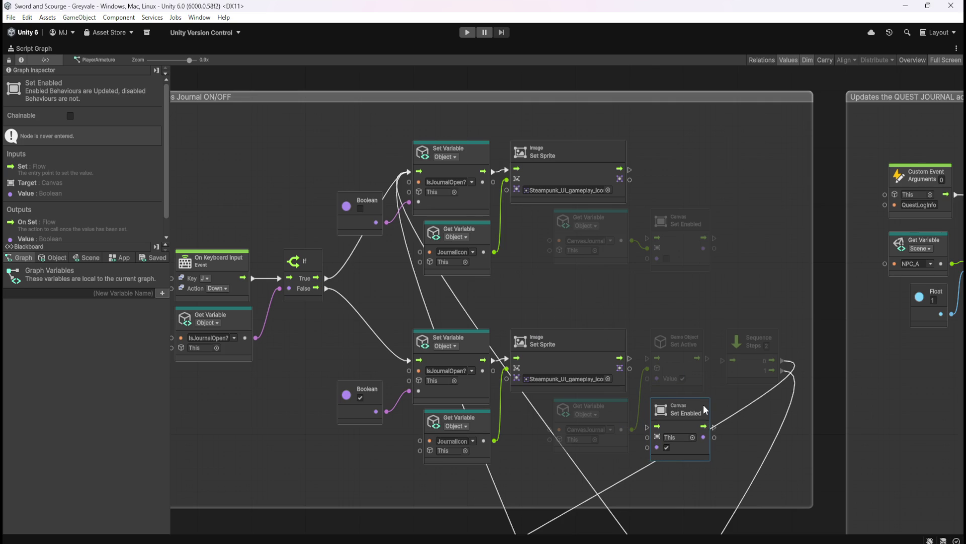
pyautogui.moveTo(633, 431); pyautogui.dragTo(647, 436)
# Step: Delete the lower Set Active node and chain both Set Sprite nodes through Set Enabled to the Sequence
pyautogui.click(685, 341)
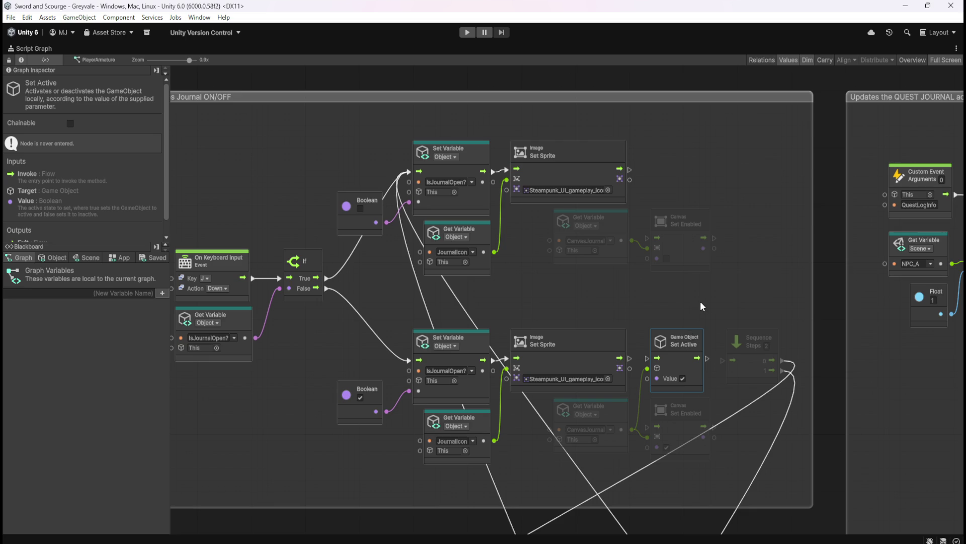
pyautogui.press('Delete')
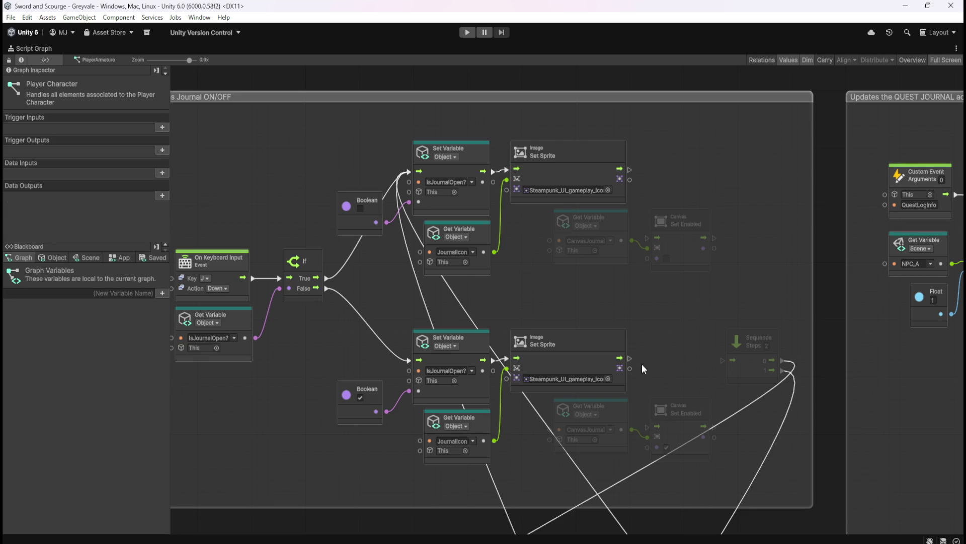
pyautogui.moveTo(629, 358); pyautogui.dragTo(647, 427)
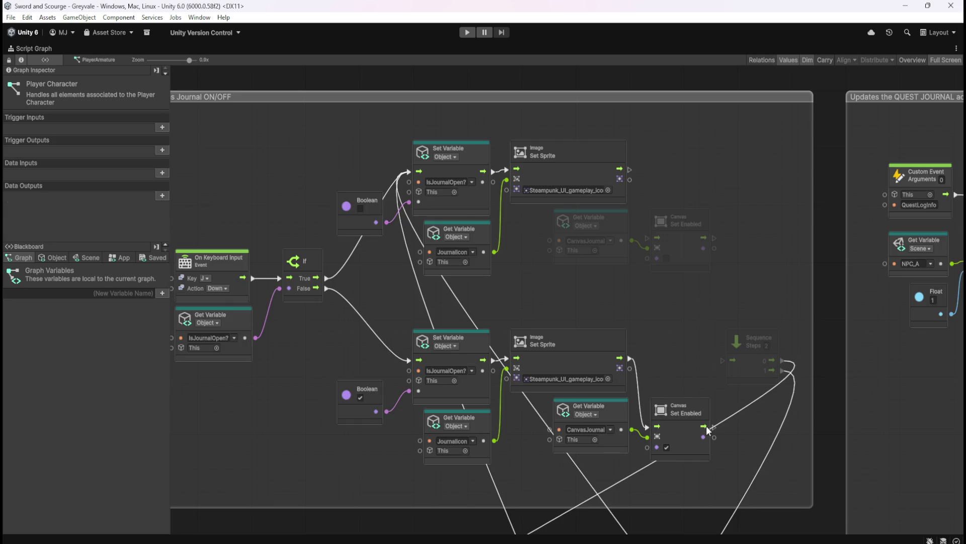
pyautogui.moveTo(714, 427); pyautogui.dragTo(721, 360)
pyautogui.moveTo(629, 168)
pyautogui.mouseDown()
pyautogui.moveTo(646, 178)
pyautogui.moveTo(648, 237)
pyautogui.mouseUp()
pyautogui.moveTo(656, 353); pyautogui.dragTo(719, 297)
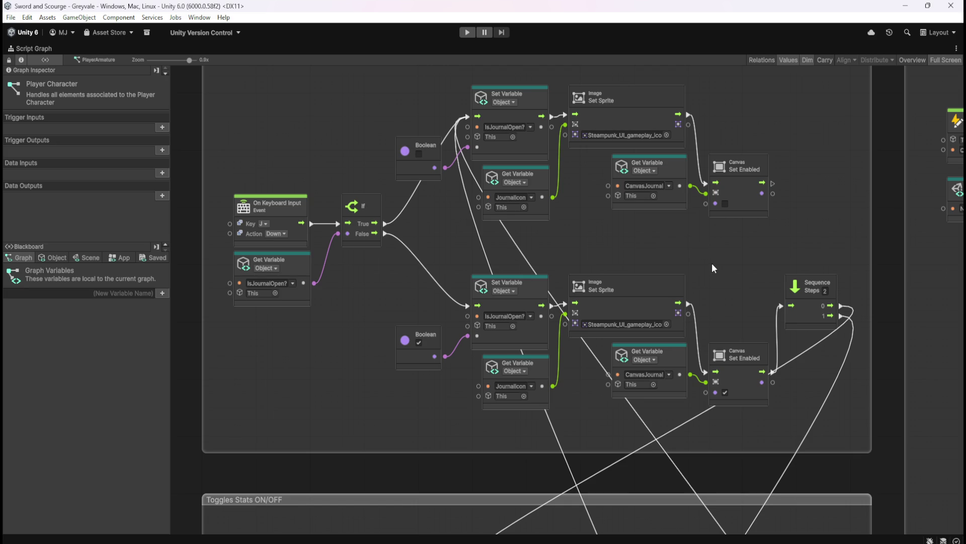
pyautogui.hotkey('shift', 'space')
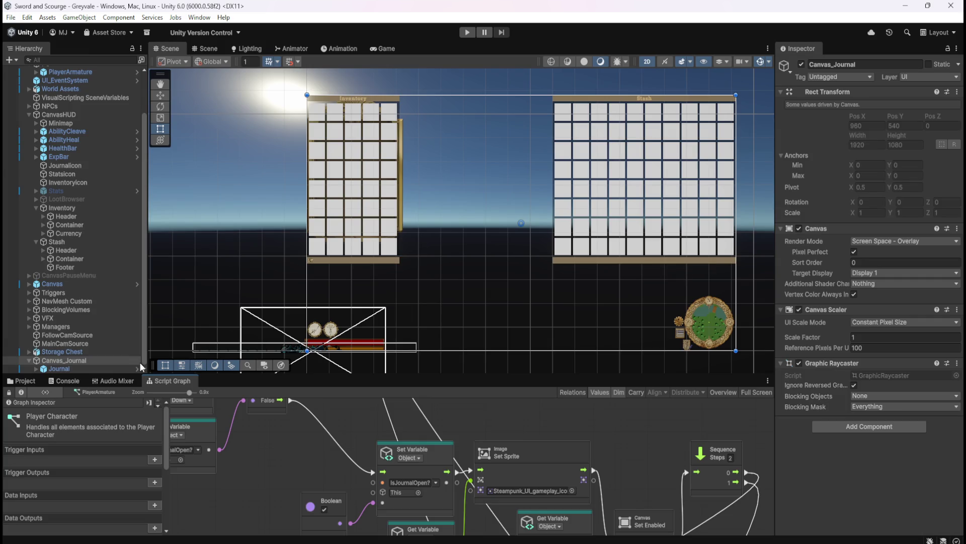
# Step: Uncheck Canvas_Journal's Canvas component and briefly review the maximized graph
pyautogui.click(71, 351)
pyautogui.click(66, 360)
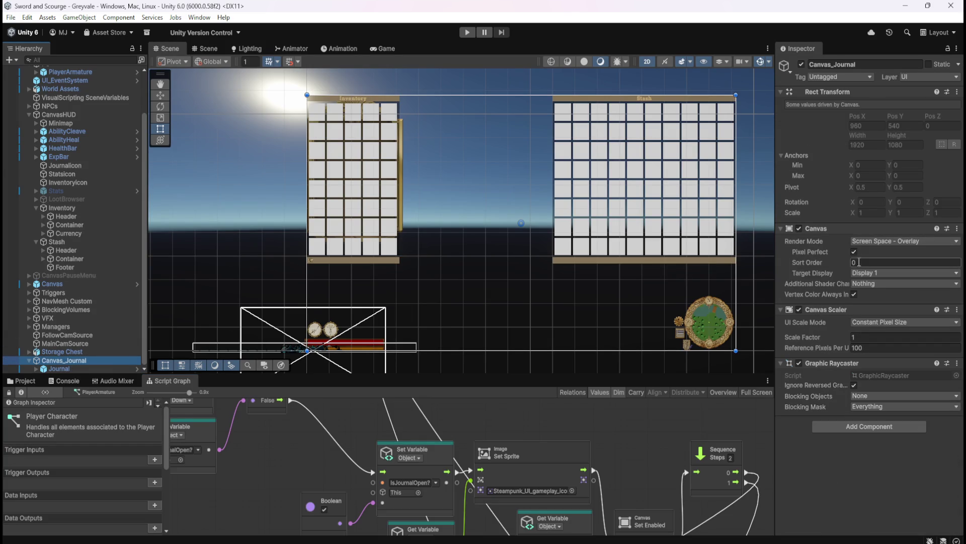
pyautogui.click(798, 228)
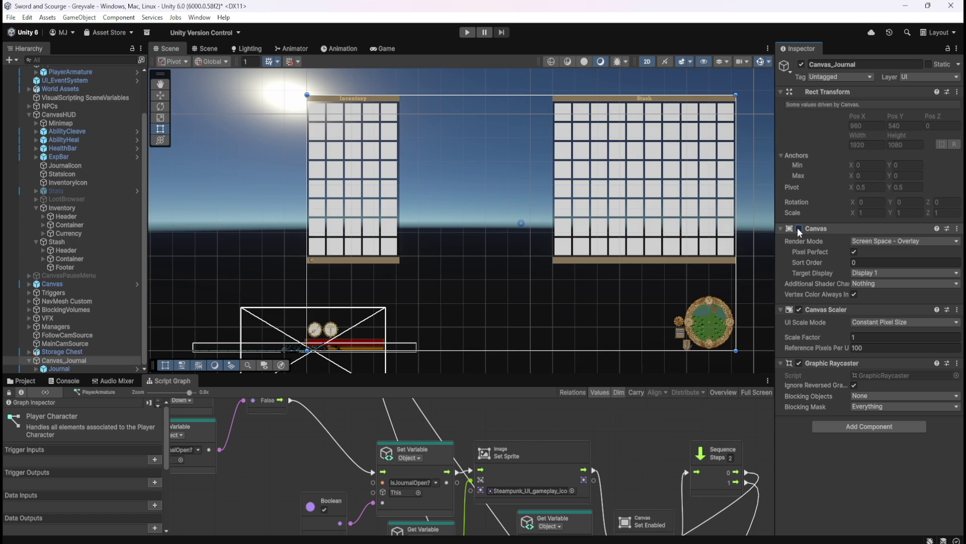
pyautogui.hotkey('shift', 'space')
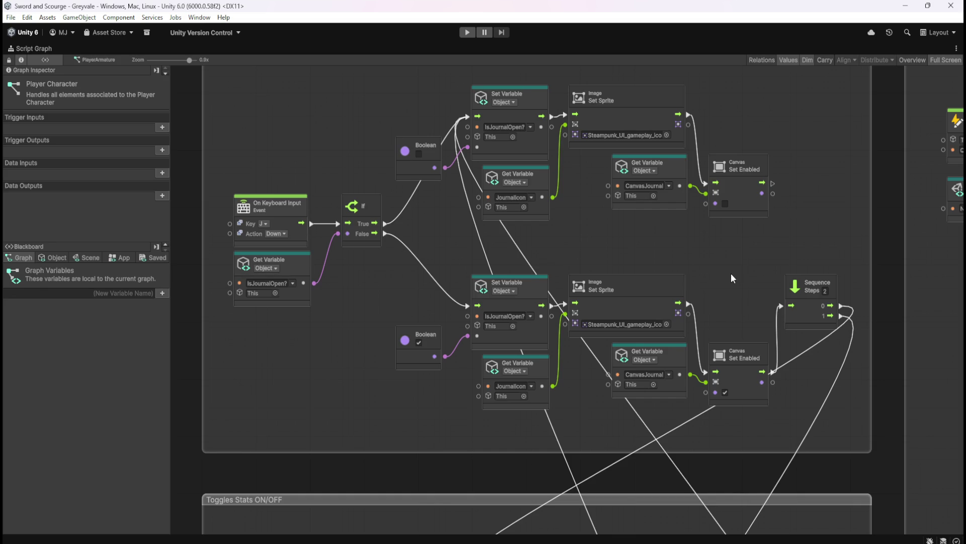
pyautogui.hotkey('shift', 'space')
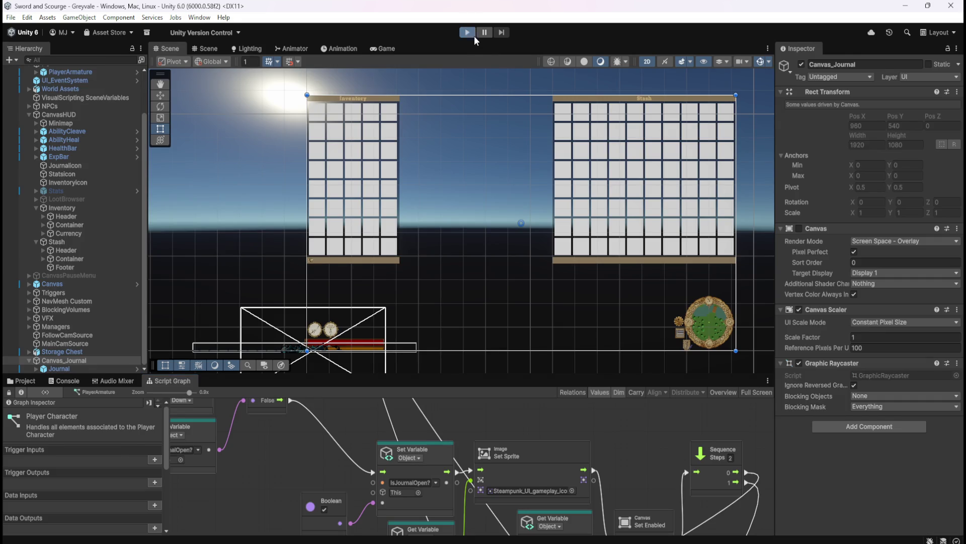
# Step: Enter Play mode and swing the game camera around the character
pyautogui.click(472, 33)
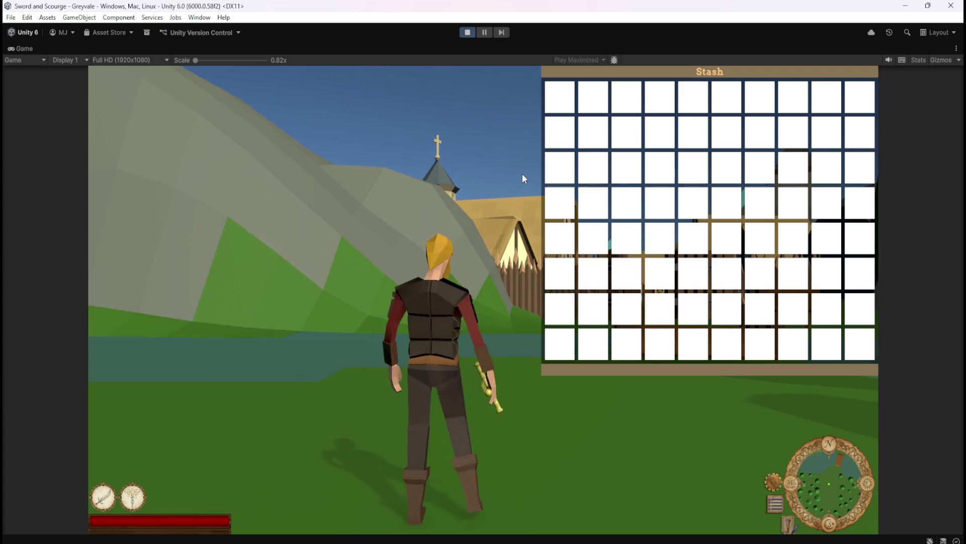
pyautogui.moveTo(524, 177); pyautogui.dragTo(546, 177)
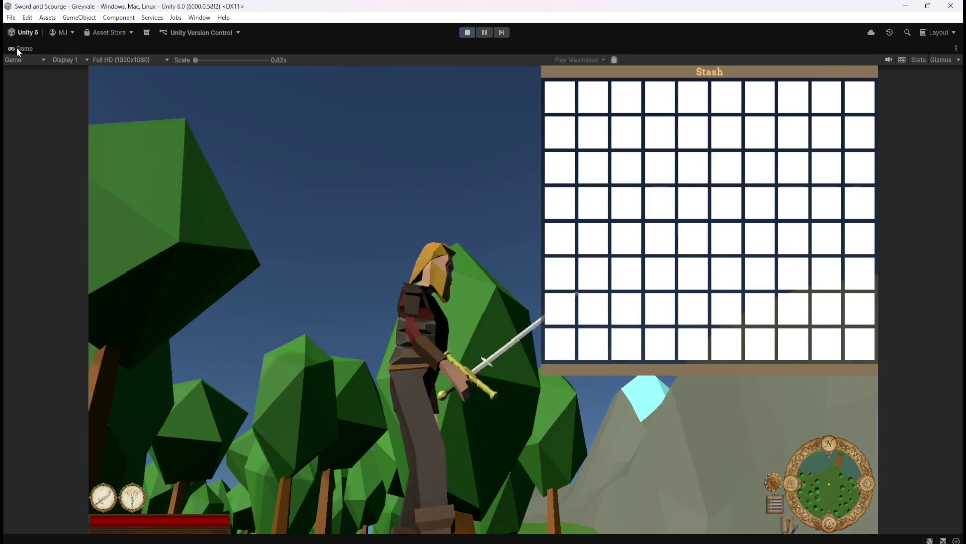
pyautogui.doubleClick(16, 47)
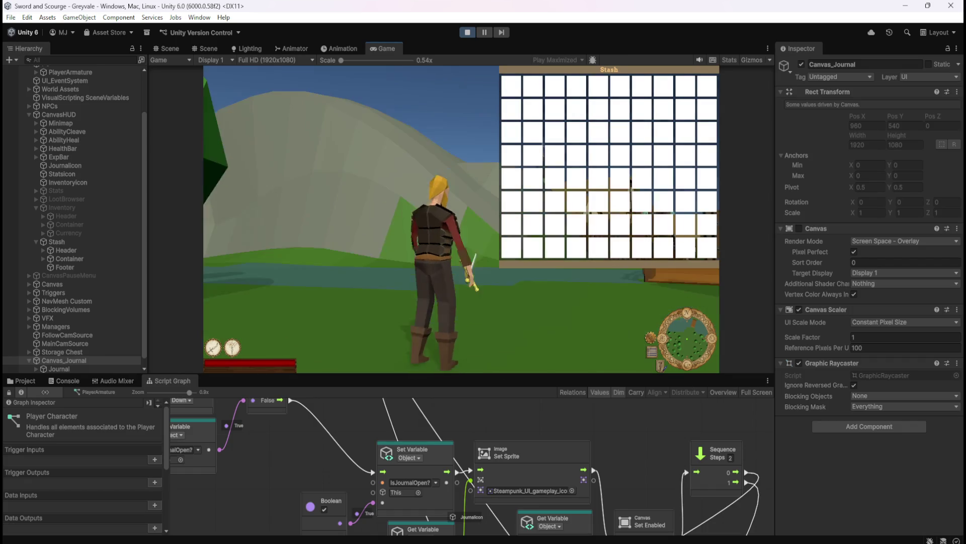
# Step: Press J repeatedly to open and close the journal, then pause and stop Play mode
pyautogui.press('j')
pyautogui.press('j')
pyautogui.press('j')
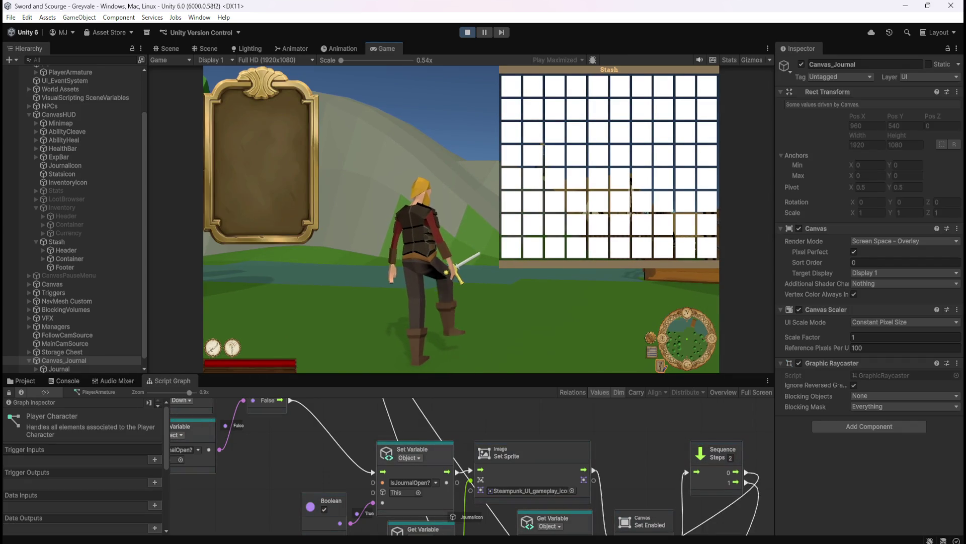
pyautogui.press('j')
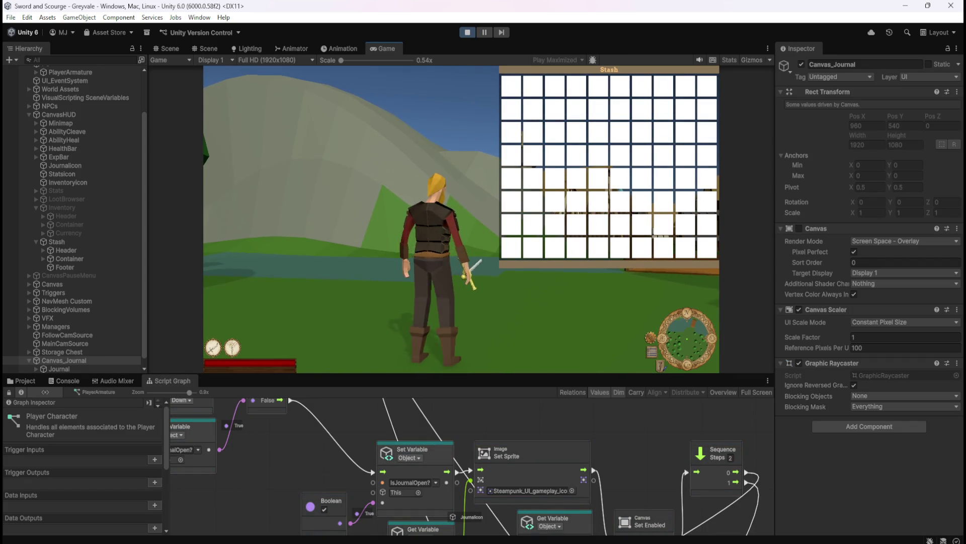
pyautogui.press('j')
pyautogui.press('j')
pyautogui.press('j')
pyautogui.press('j')
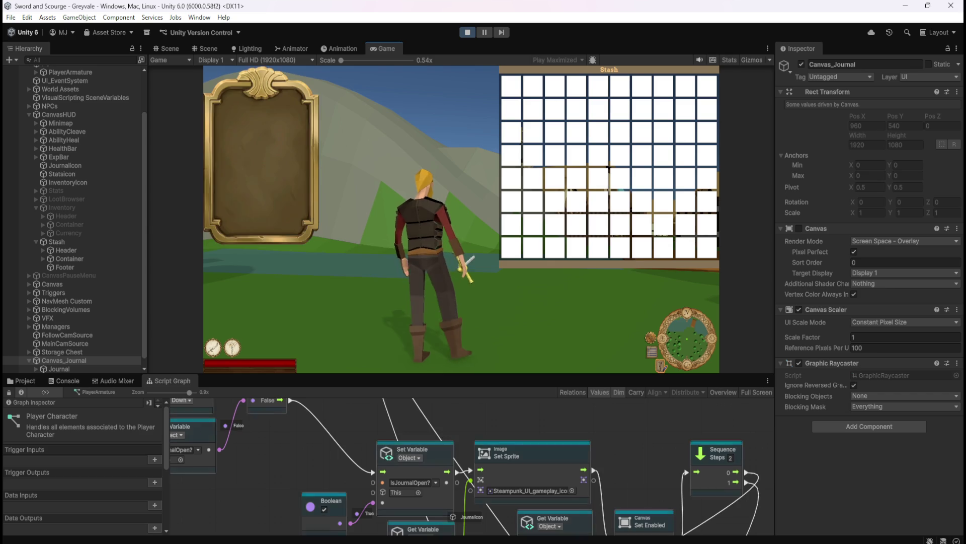
pyautogui.press('j')
pyautogui.press('j')
pyautogui.press('j')
pyautogui.press('j')
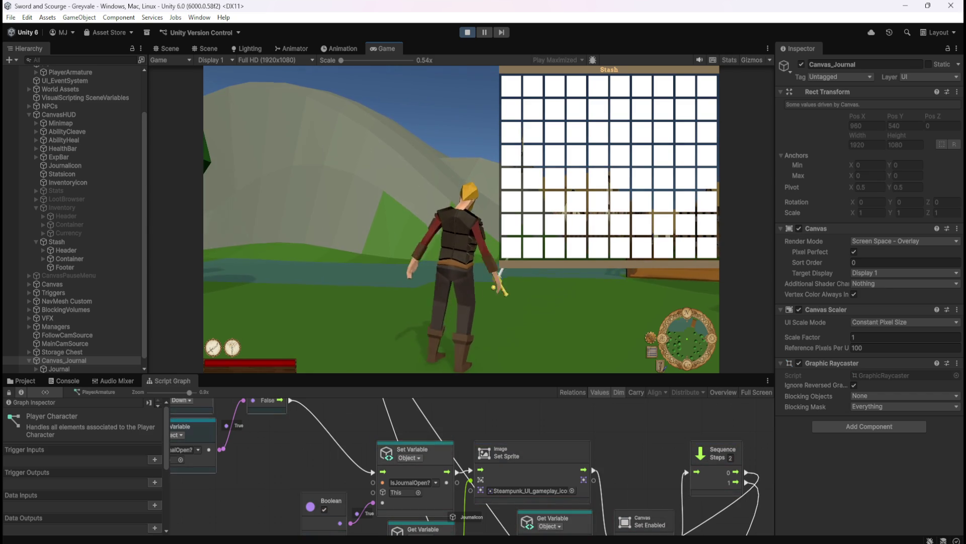
pyautogui.press('j')
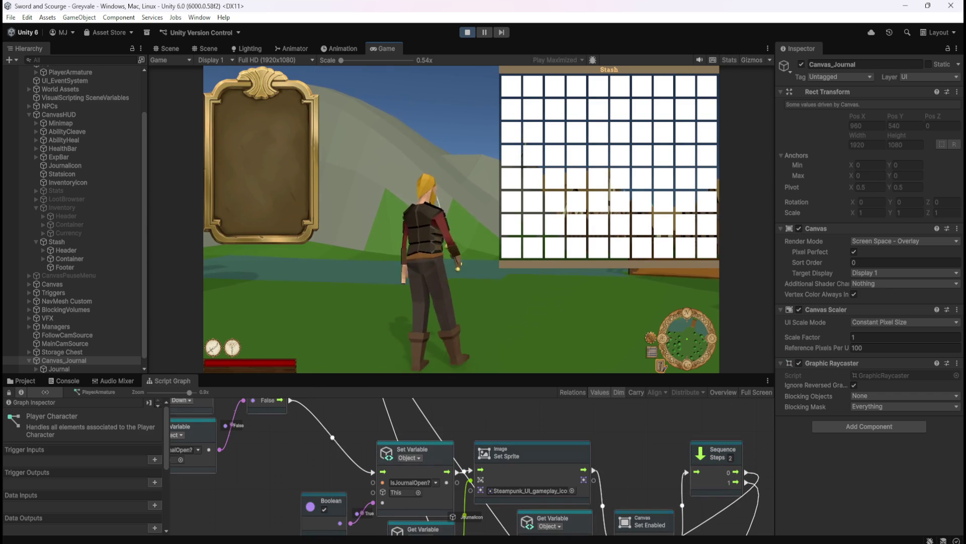
pyautogui.press('j')
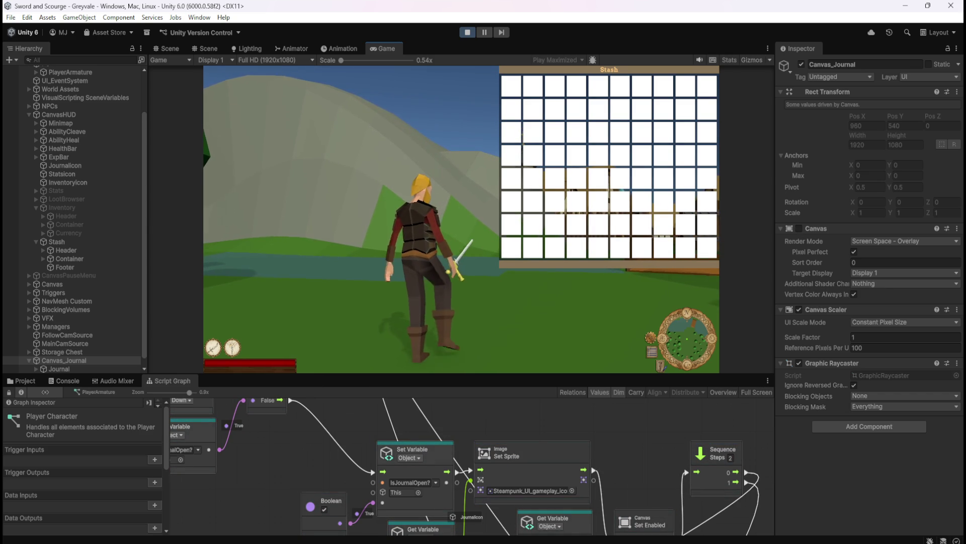
pyautogui.press('j')
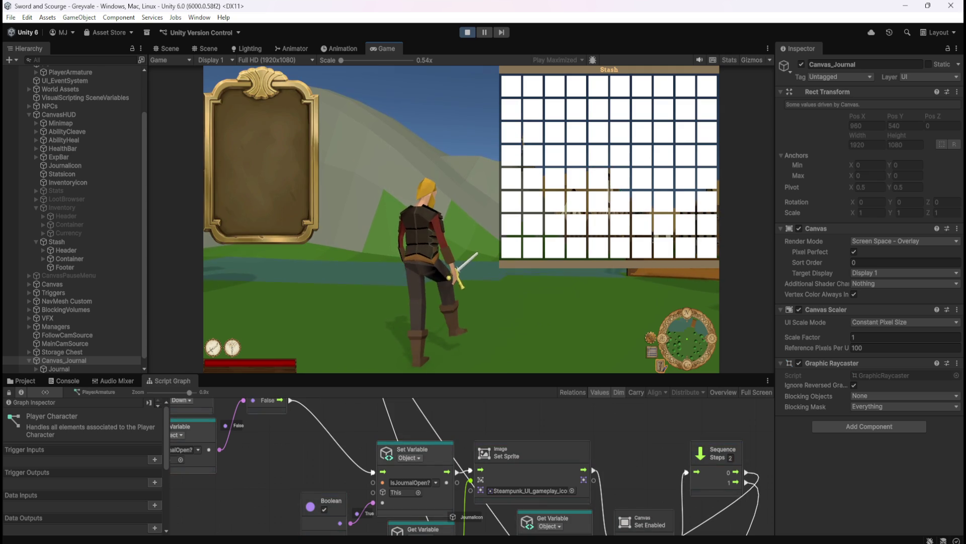
pyautogui.press('j')
pyautogui.press('j')
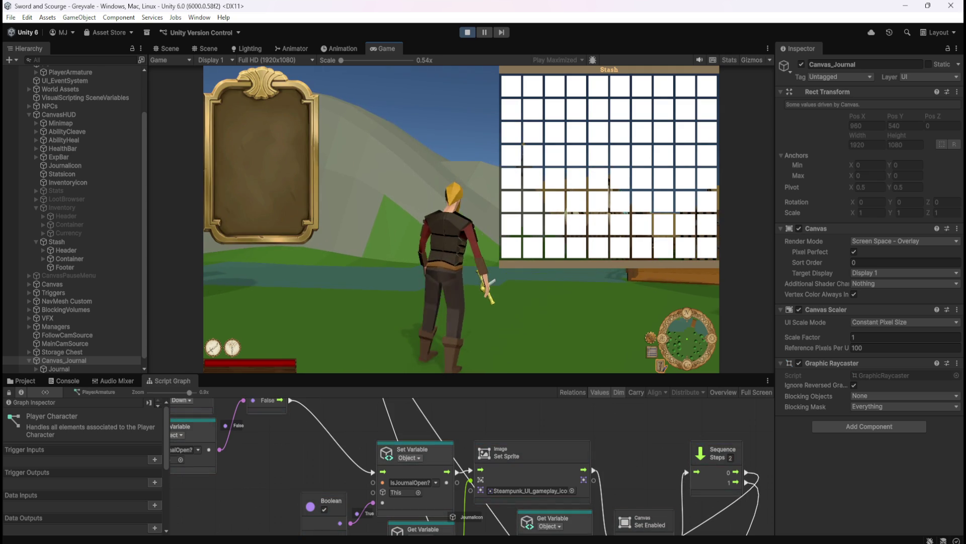
pyautogui.press('j')
pyautogui.press('j')
pyautogui.press('j')
pyautogui.press('j')
pyautogui.press('j')
pyautogui.press('j')
pyautogui.press('j')
pyautogui.press('j')
pyautogui.press('j')
pyautogui.press('j')
pyautogui.press('j')
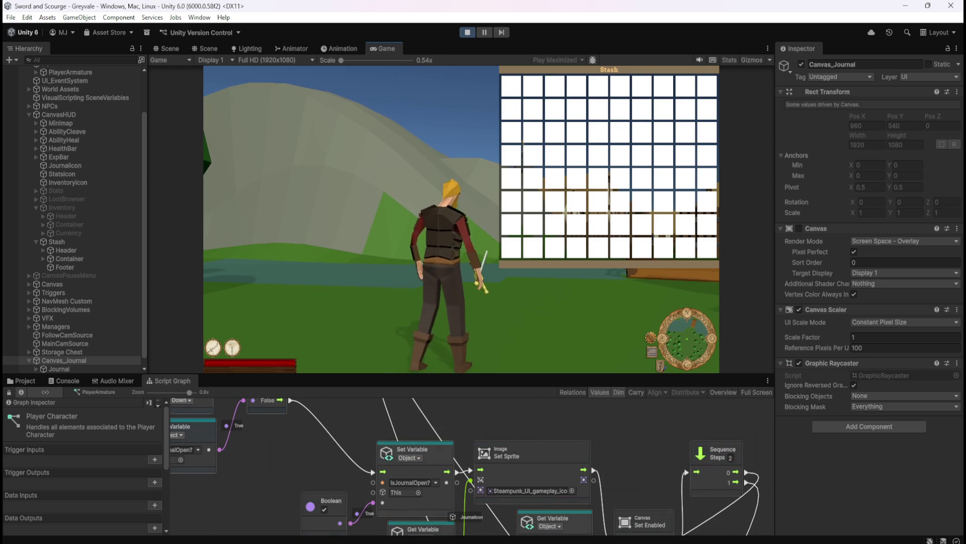
pyautogui.press('j')
pyautogui.press('j')
pyautogui.press('j')
pyautogui.press('j')
pyautogui.press('j')
pyautogui.press('j')
pyautogui.press('j')
pyautogui.press('j')
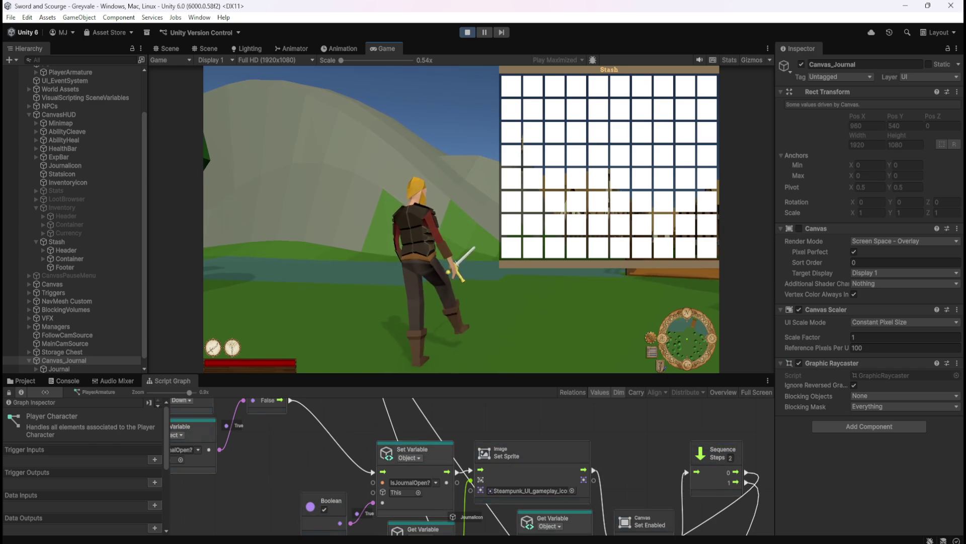
pyautogui.press('j')
pyautogui.press('j')
pyautogui.press('Escape')
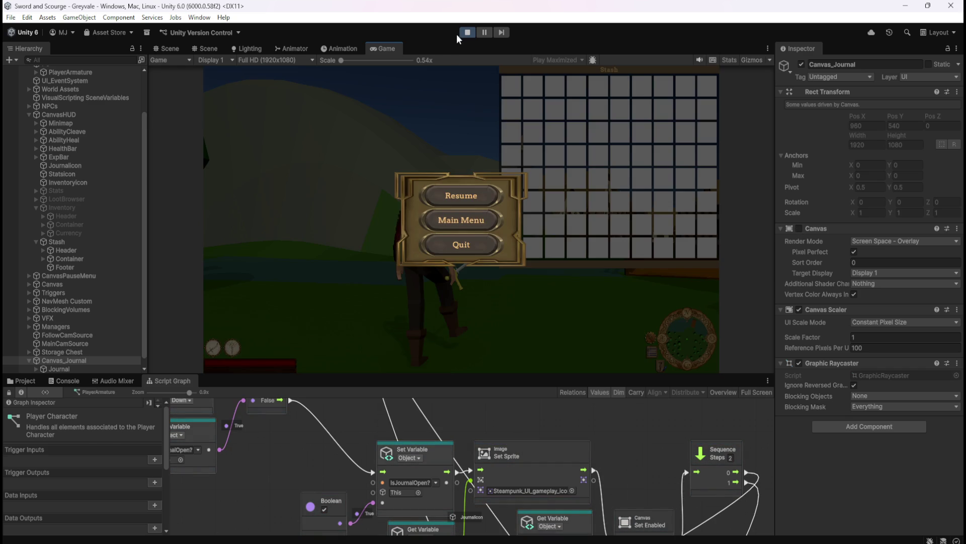
pyautogui.click(464, 32)
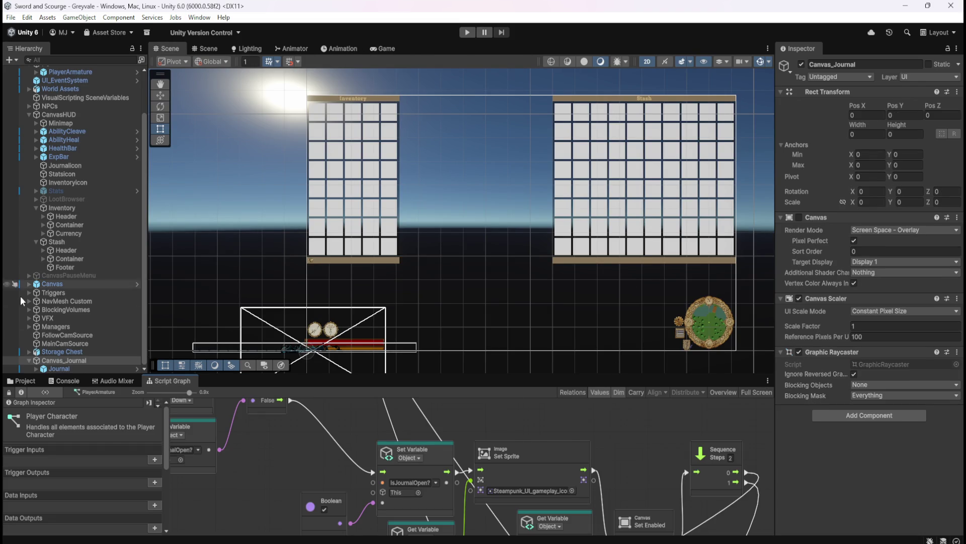
pyautogui.click(82, 361)
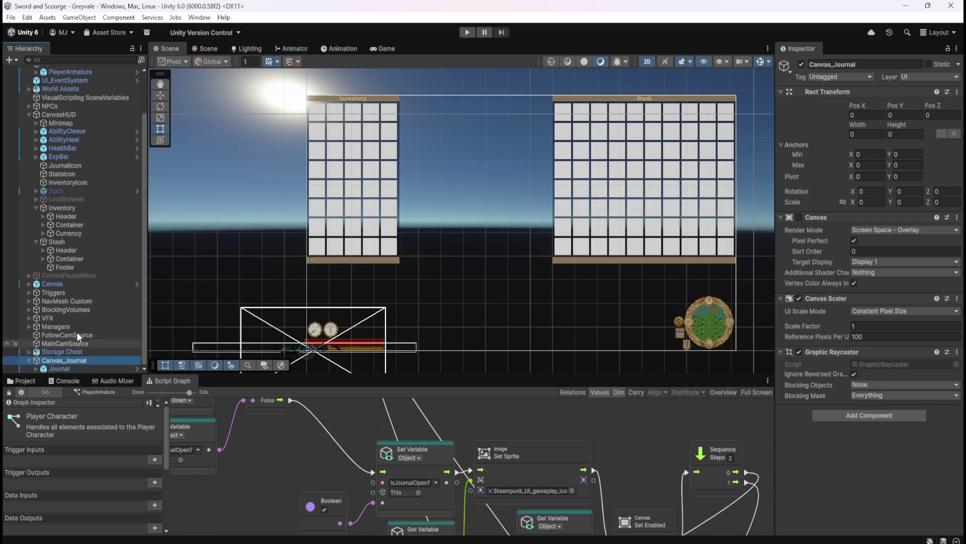
pyautogui.click(10, 60)
pyautogui.moveTo(69, 178)
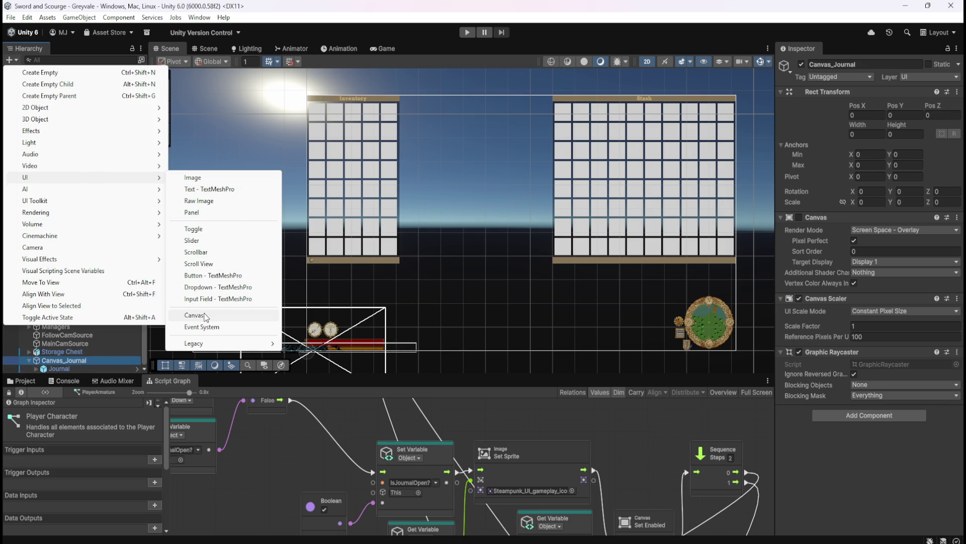
pyautogui.press('Escape')
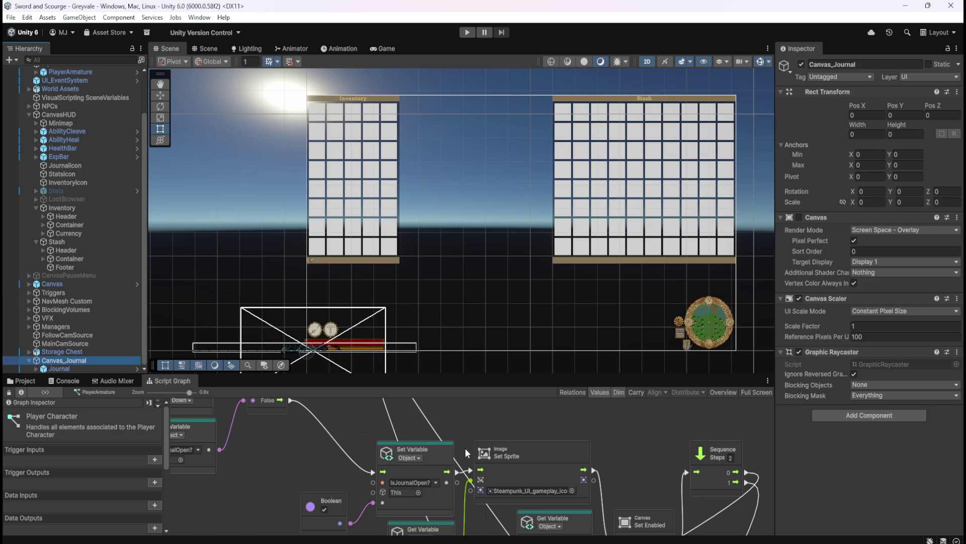
pyautogui.click(618, 464)
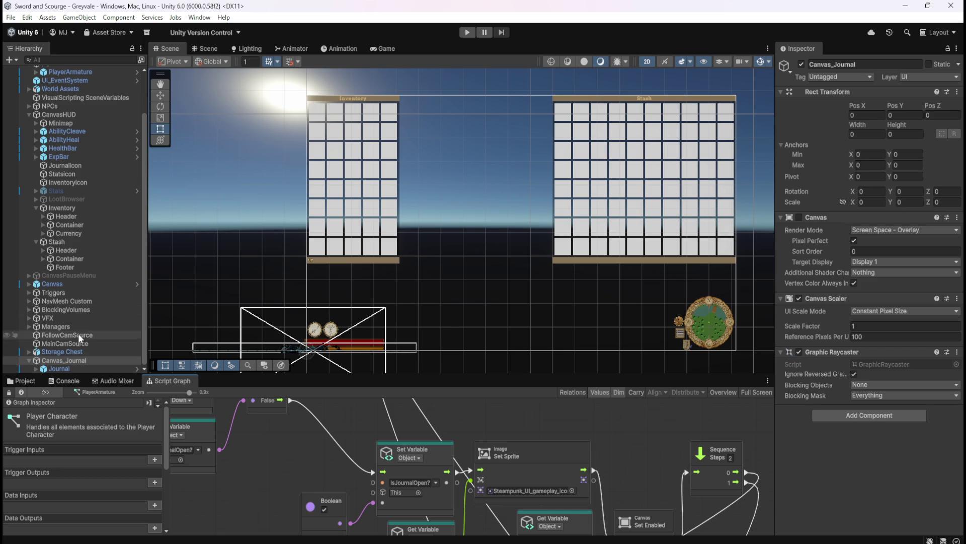
# Step: Select PlayerArmature and scroll through its Inspector Variables list
pyautogui.scroll(3, 93, 165)
pyautogui.click(101, 120)
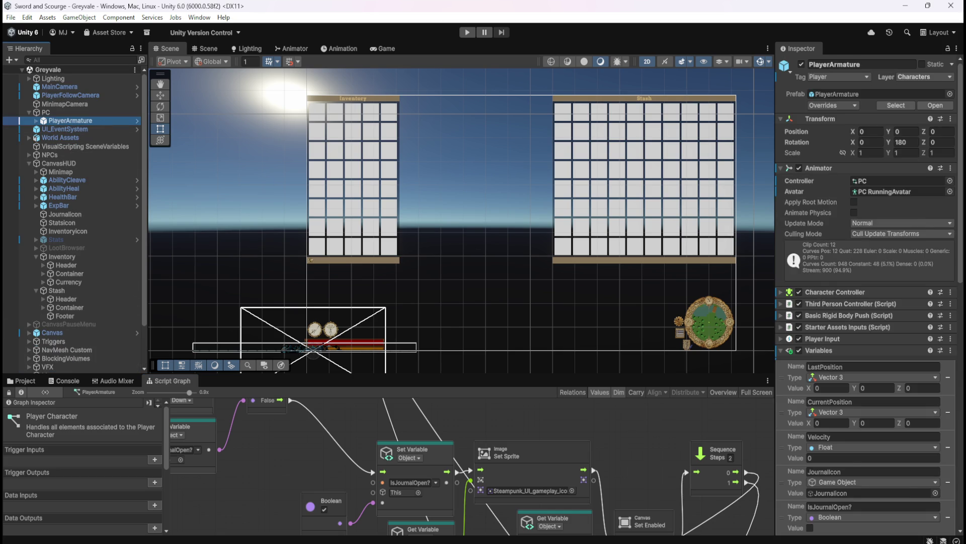
pyautogui.scroll(-5, 809, 364)
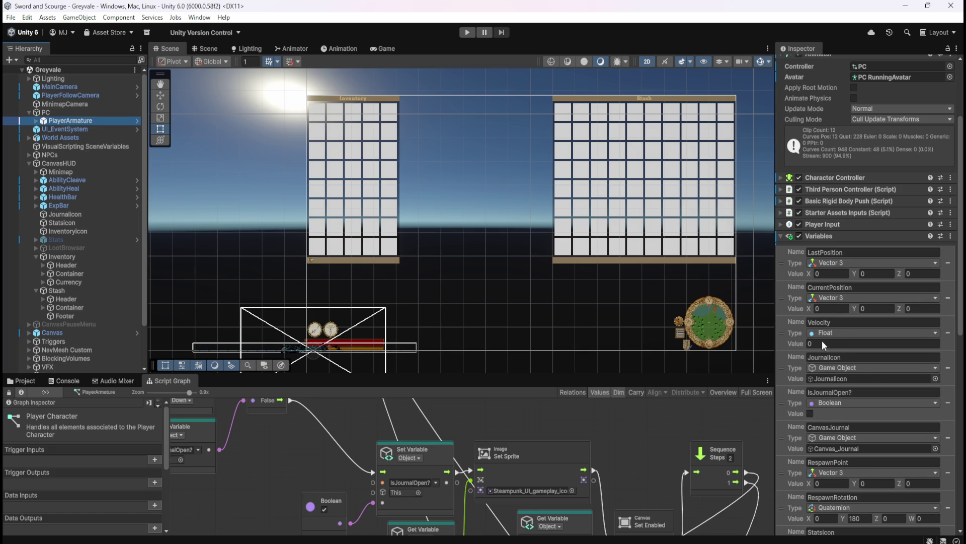
pyautogui.scroll(-3, 839, 370)
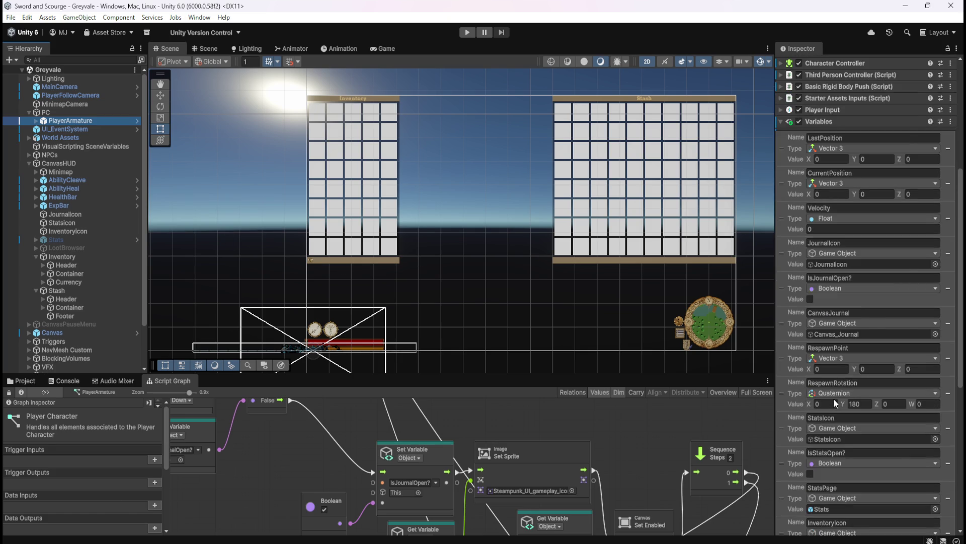
pyautogui.scroll(-2, 836, 402)
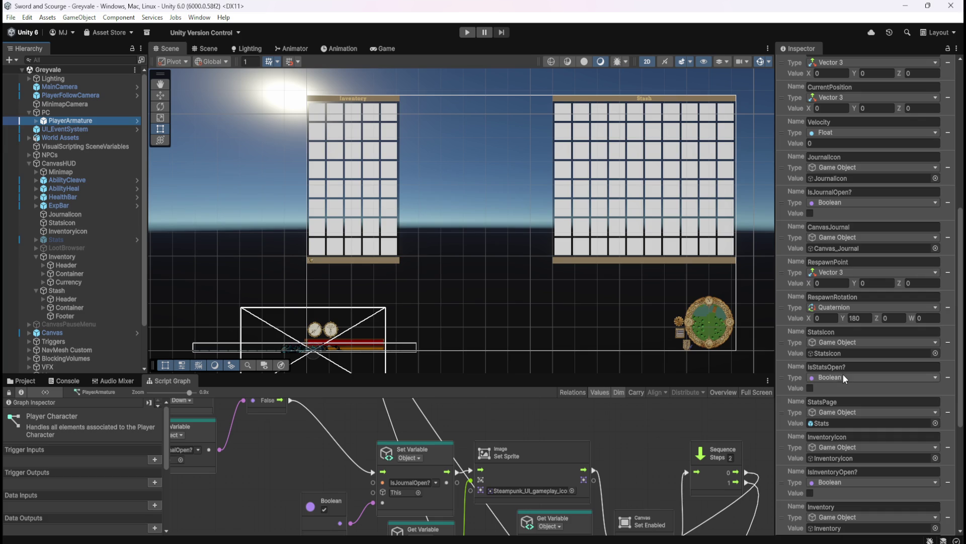
pyautogui.scroll(-3, 845, 378)
pyautogui.scroll(4, 844, 347)
pyautogui.scroll(2, 855, 428)
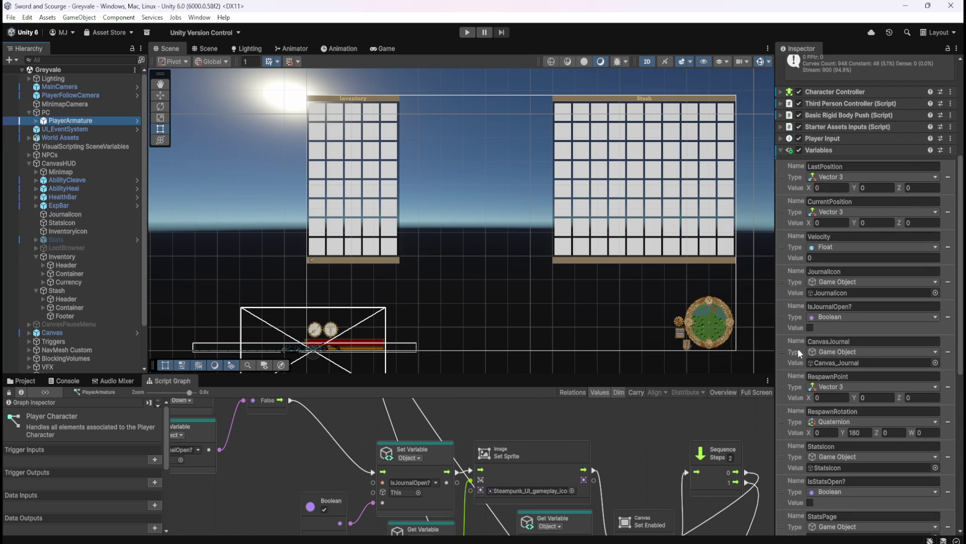
pyautogui.scroll(1, 797, 365)
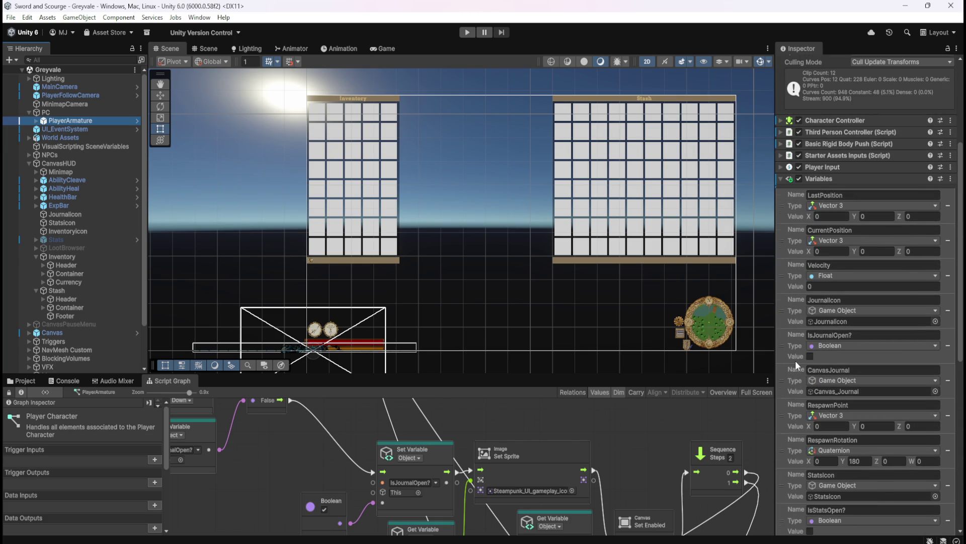
# Step: Check the Blackboard's Object and Scene variable tabs in the maximized Script Graph
pyautogui.hotkey('shift', 'space')
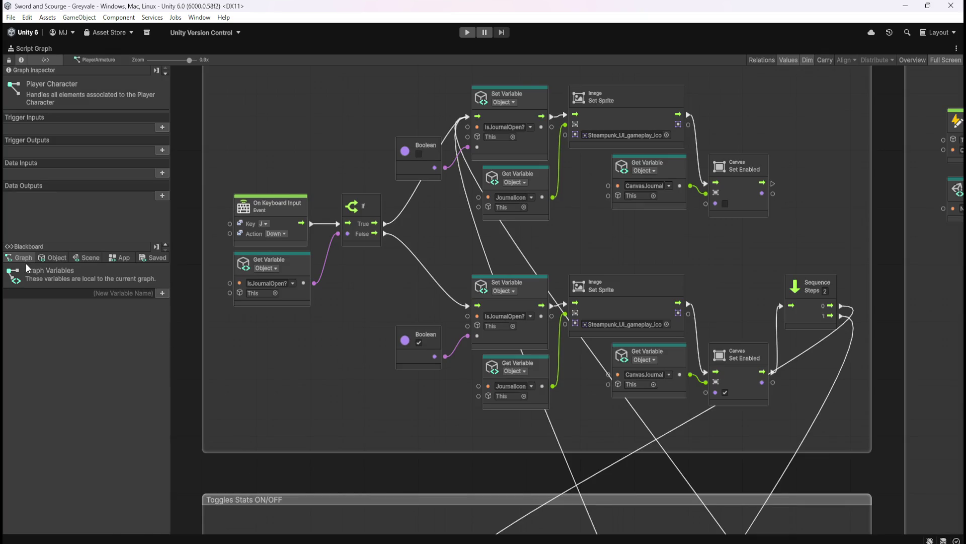
pyautogui.click(46, 256)
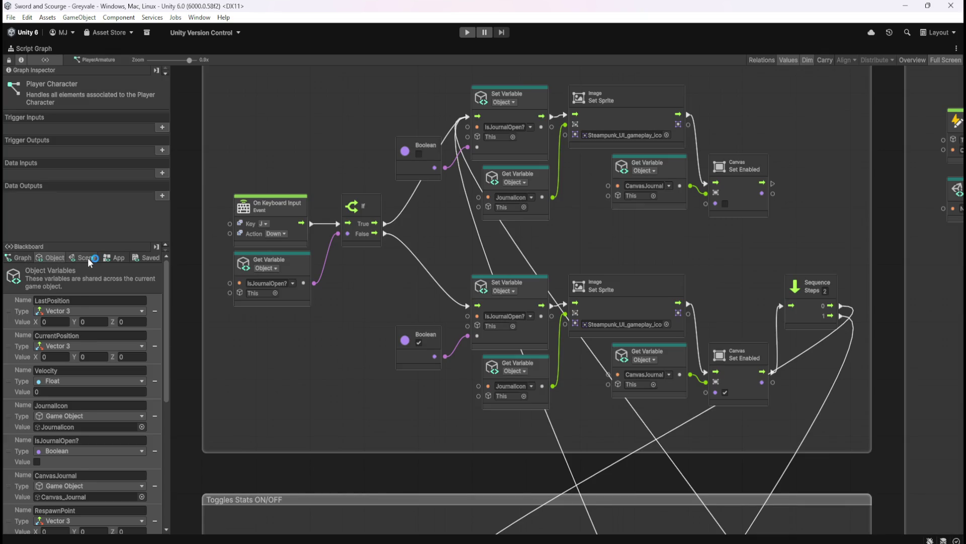
pyautogui.click(88, 258)
pyautogui.click(57, 259)
pyautogui.hotkey('shift', 'space')
pyautogui.scroll(-5, 879, 392)
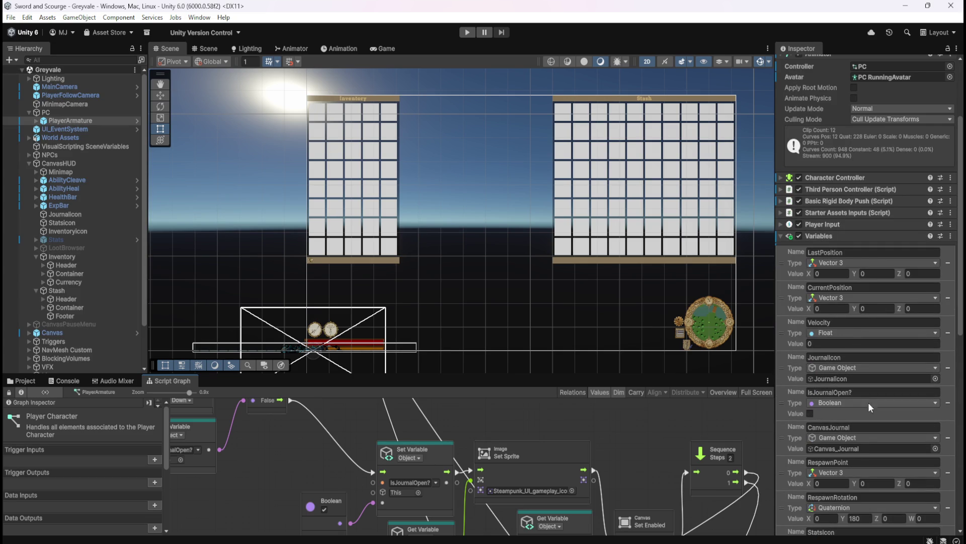
pyautogui.scroll(-3, 805, 340)
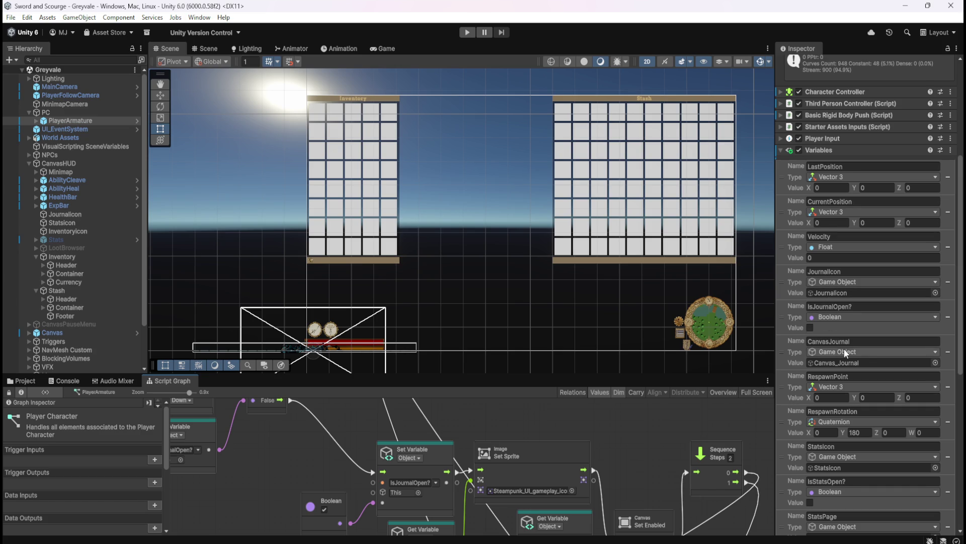
pyautogui.scroll(-2, 835, 342)
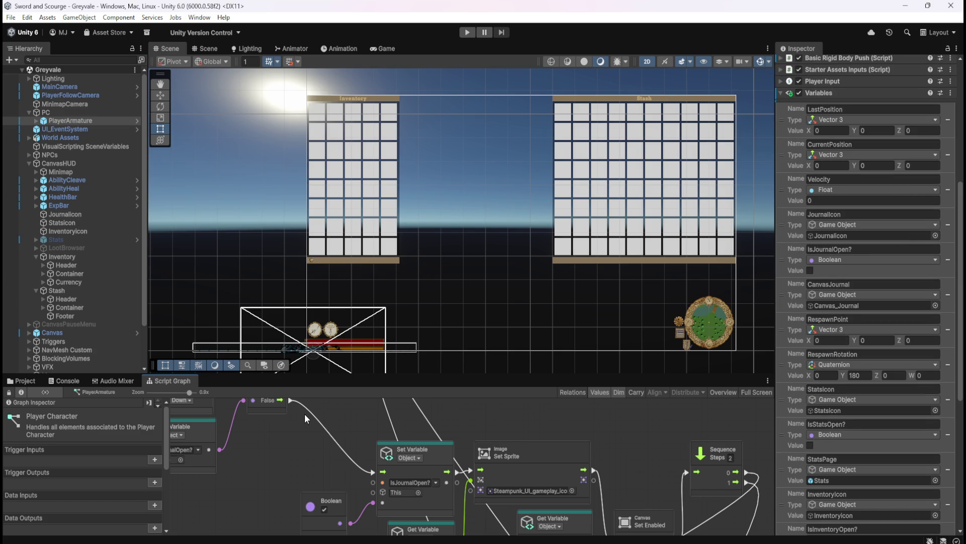
# Step: Raise both Canvas Set Enabled nodes level with their Image Set Sprite nodes
pyautogui.hotkey('shift', 'space')
pyautogui.scroll(-2, 509, 246)
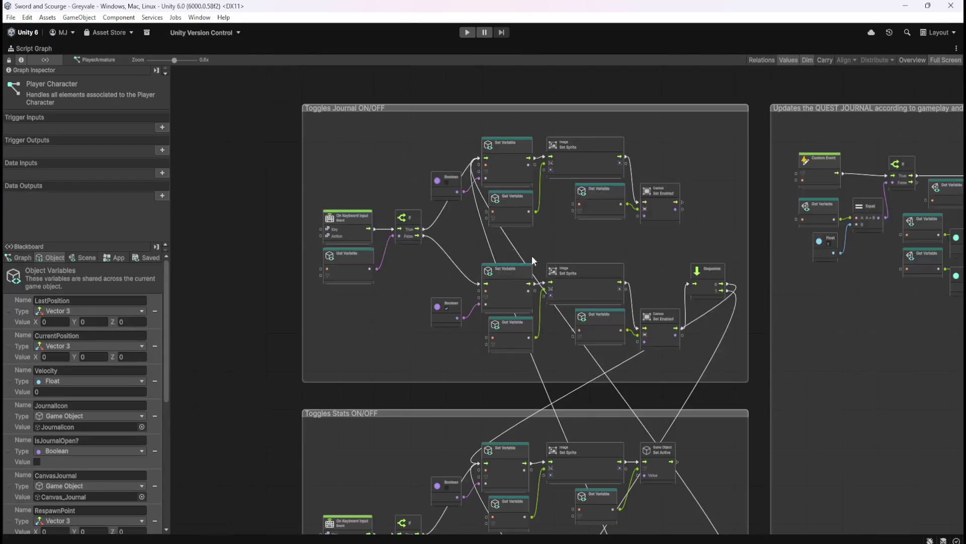
pyautogui.scroll(2, 575, 249)
pyautogui.moveTo(703, 250); pyautogui.dragTo(701, 370)
pyautogui.moveTo(694, 328)
pyautogui.mouseDown()
pyautogui.moveTo(701, 309)
pyautogui.moveTo(687, 246)
pyautogui.mouseUp()
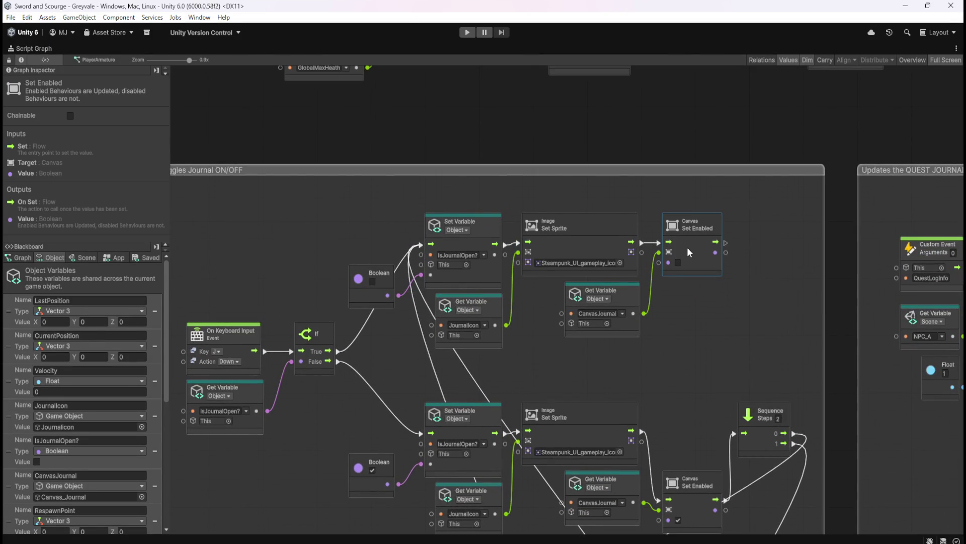
pyautogui.click(693, 372)
pyautogui.scroll(-3, 702, 382)
pyautogui.click(710, 391)
pyautogui.moveTo(703, 396)
pyautogui.mouseDown()
pyautogui.moveTo(702, 359)
pyautogui.moveTo(758, 370)
pyautogui.mouseUp()
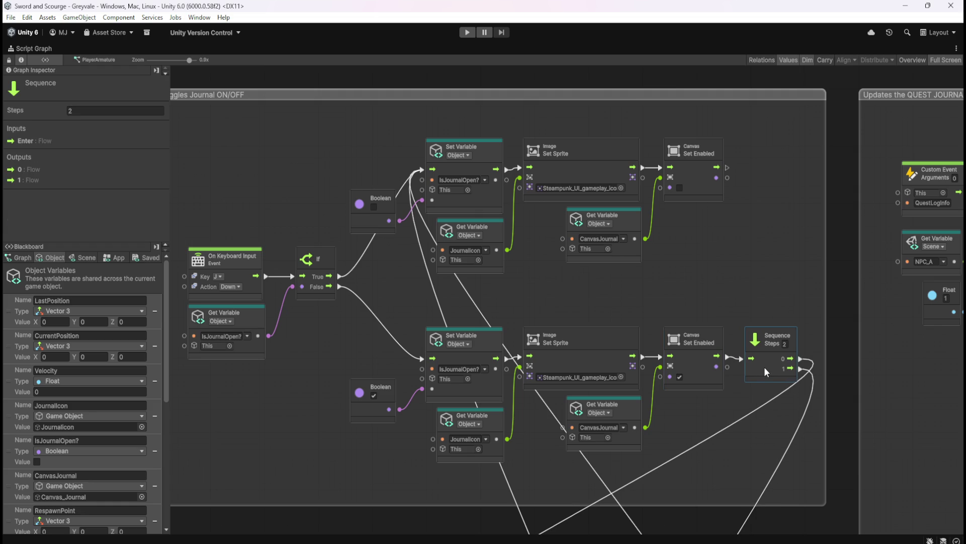
pyautogui.click(740, 293)
# Step: Pan the graph down to center the Toggles Stats ON/OFF group
pyautogui.moveTo(660, 305)
pyautogui.mouseDown()
pyautogui.moveTo(730, 238)
pyautogui.moveTo(710, 264)
pyautogui.mouseUp()
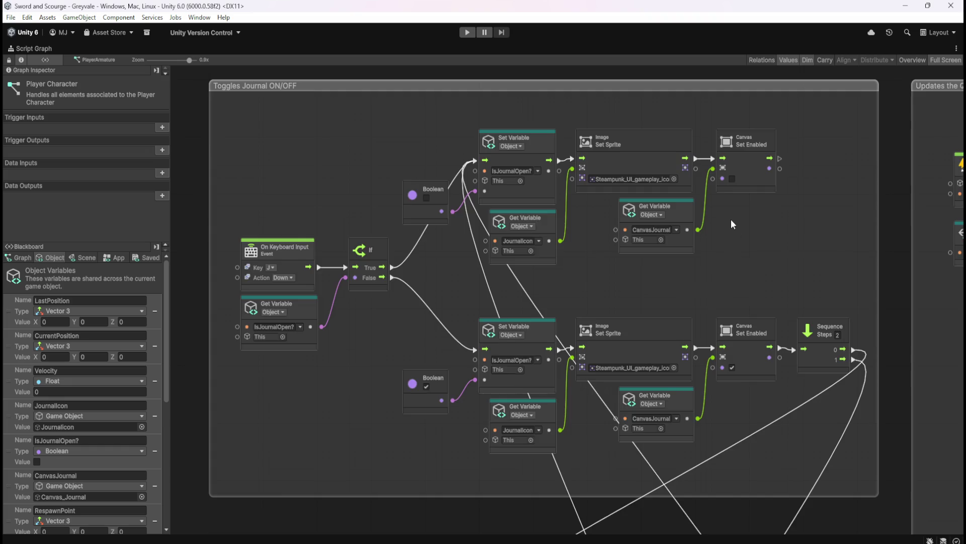
pyautogui.scroll(-3, 725, 222)
pyautogui.scroll(2, 721, 242)
pyautogui.scroll(1, 720, 242)
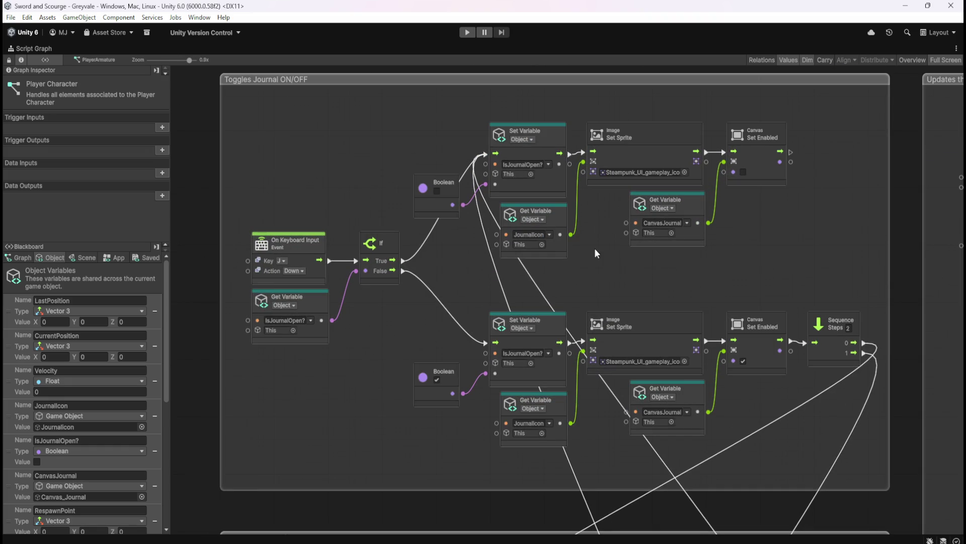
pyautogui.scroll(-5, 641, 152)
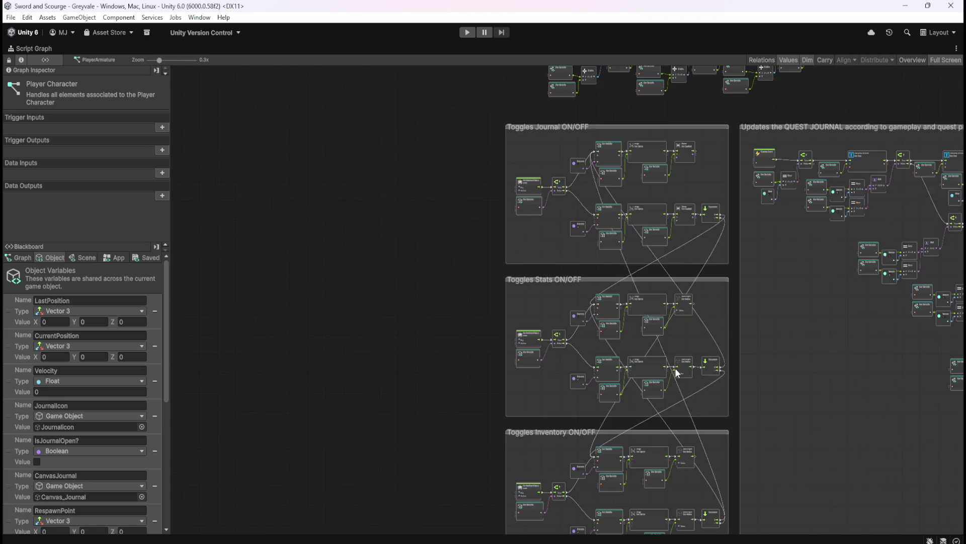
pyautogui.scroll(3, 675, 368)
pyautogui.scroll(1, 671, 361)
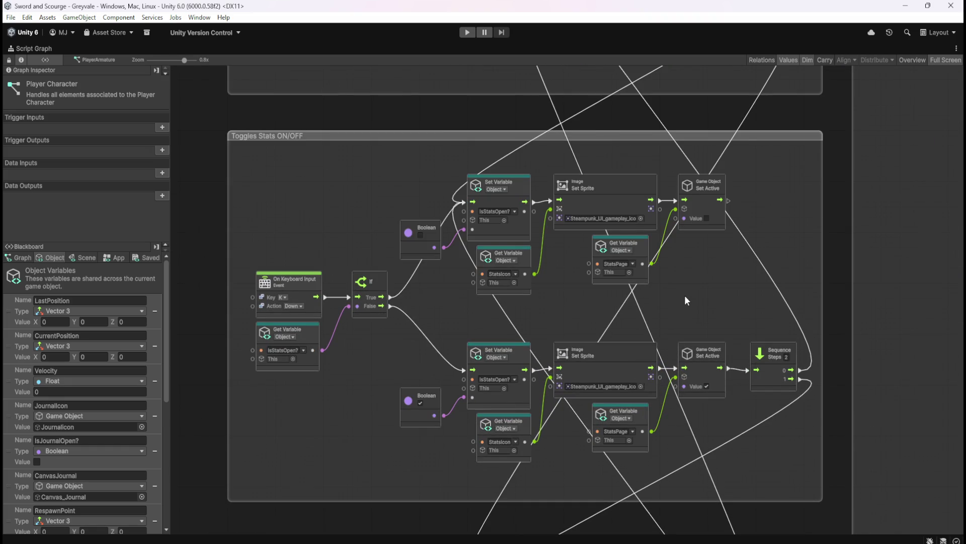
pyautogui.moveTo(694, 291); pyautogui.dragTo(735, 309)
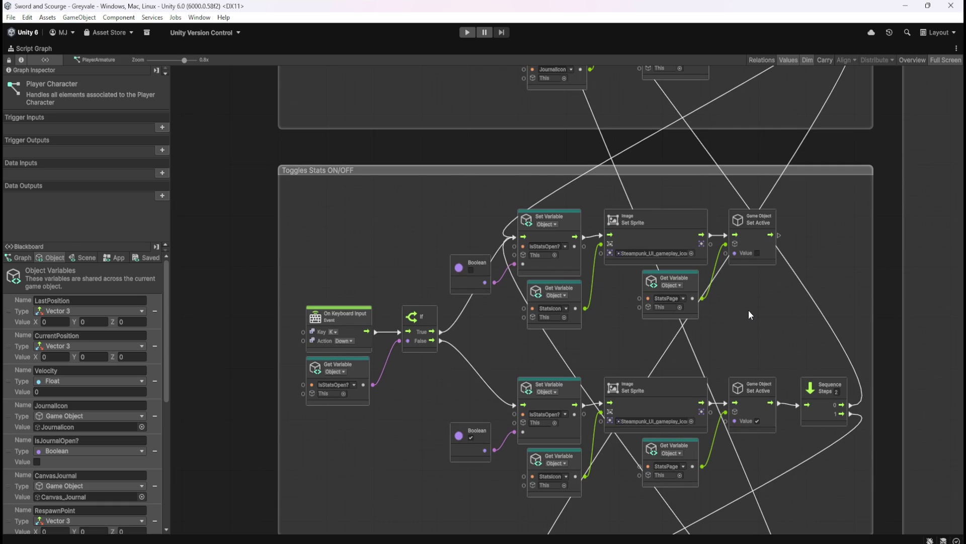
pyautogui.hotkey('shift', 'space')
pyautogui.scroll(-3, 81, 296)
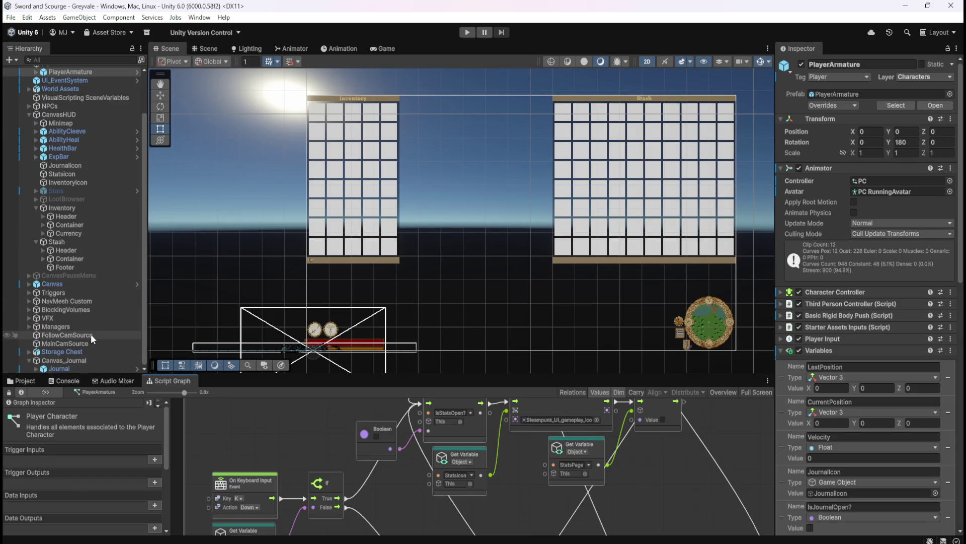
# Step: Inspect the 374×556 Journal frame image inside Canvas_Journal, then open the Hierarchy create menu
pyautogui.click(29, 360)
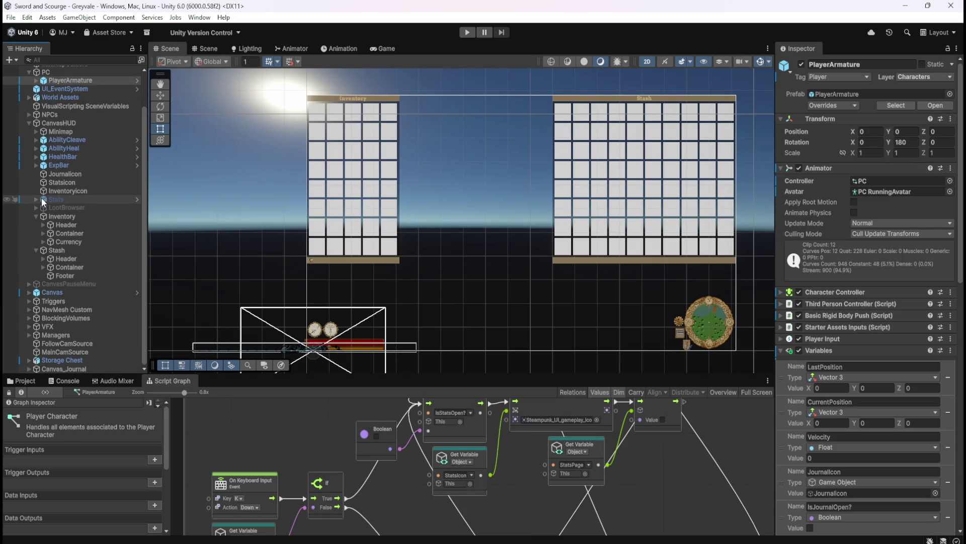
pyautogui.click(29, 367)
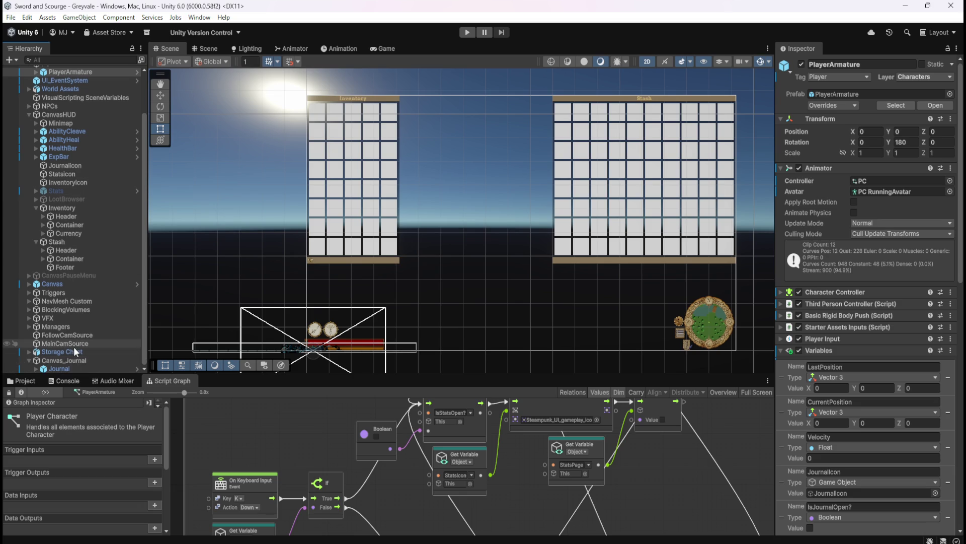
pyautogui.click(59, 368)
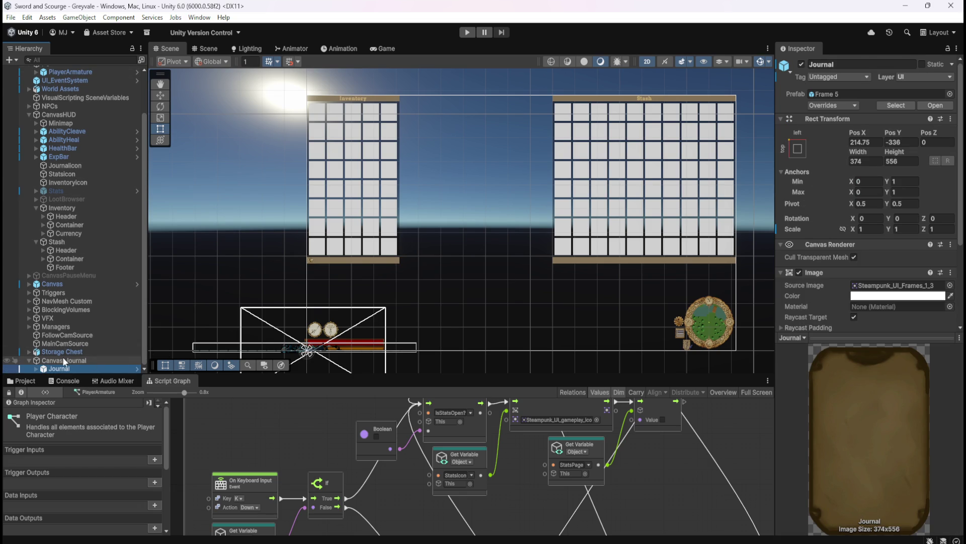
pyautogui.click(29, 359)
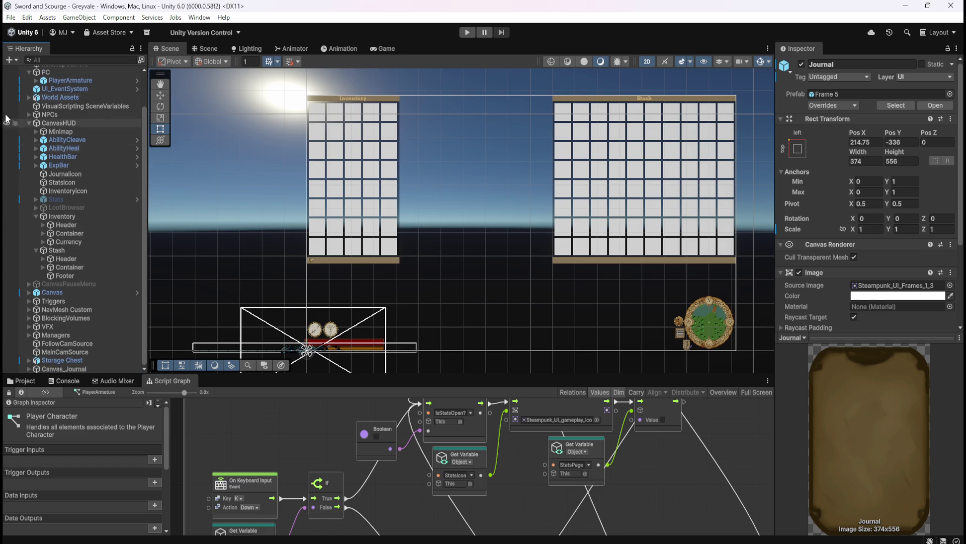
pyautogui.click(11, 61)
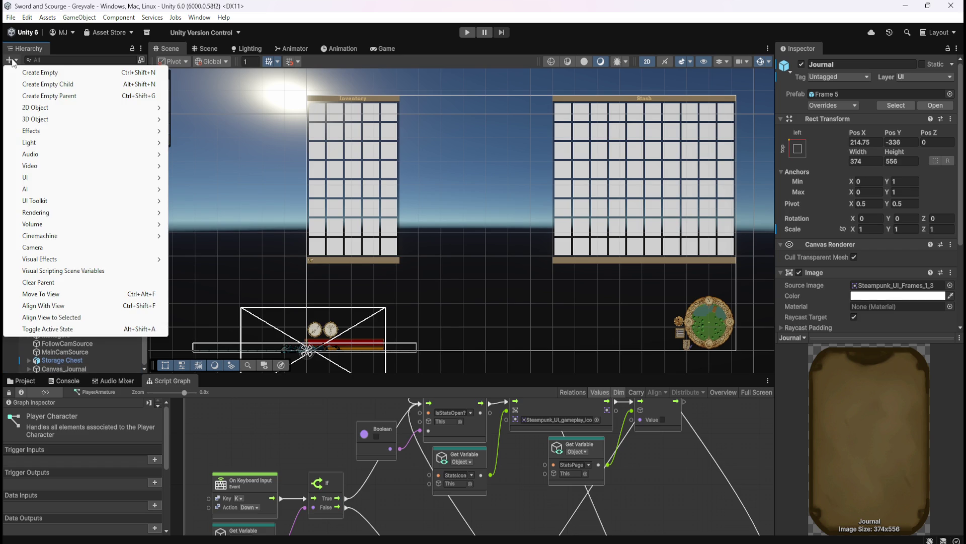
# Step: Add a new UI Canvas and rename it Canvas_Stats
pyautogui.moveTo(63, 179)
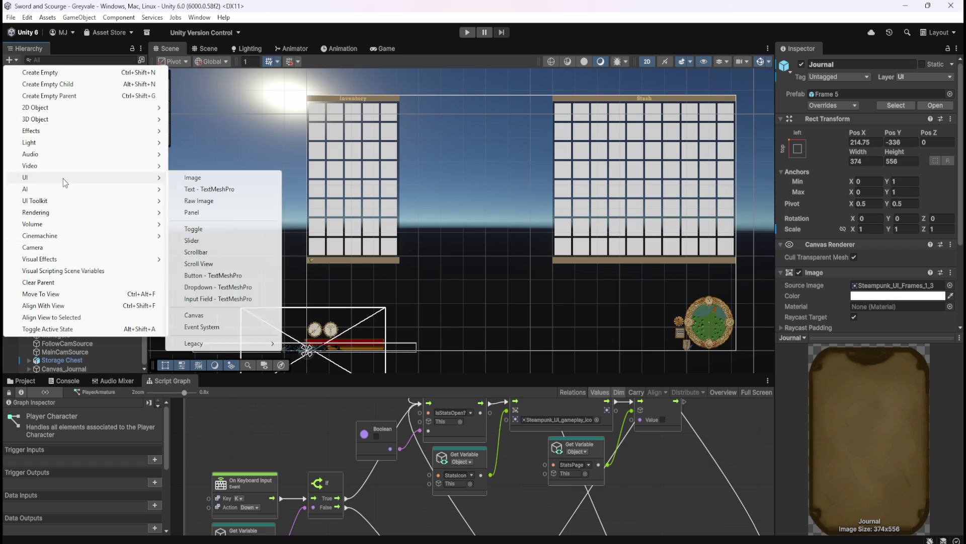
pyautogui.click(204, 316)
pyautogui.press('Right')
pyautogui.write('_')
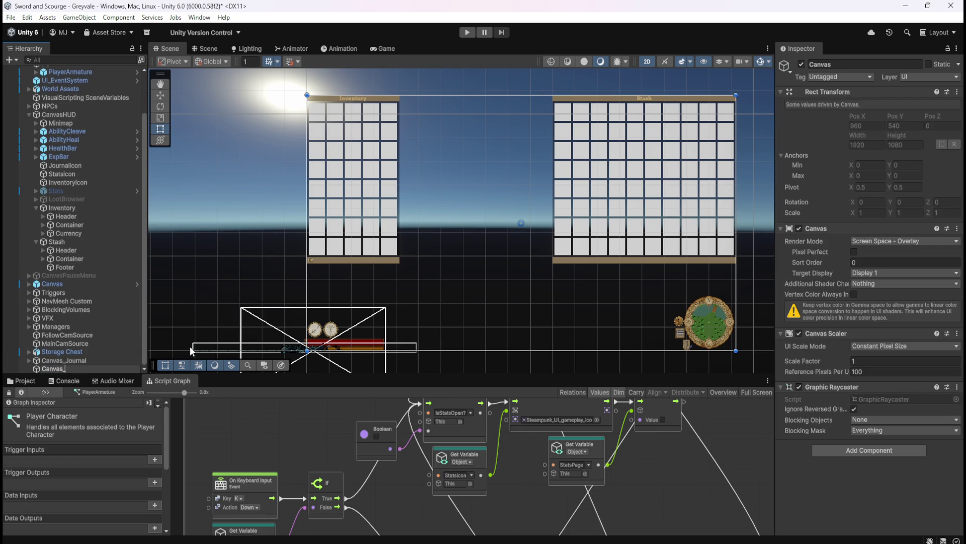
pyautogui.write('Stats')
pyautogui.press('Return')
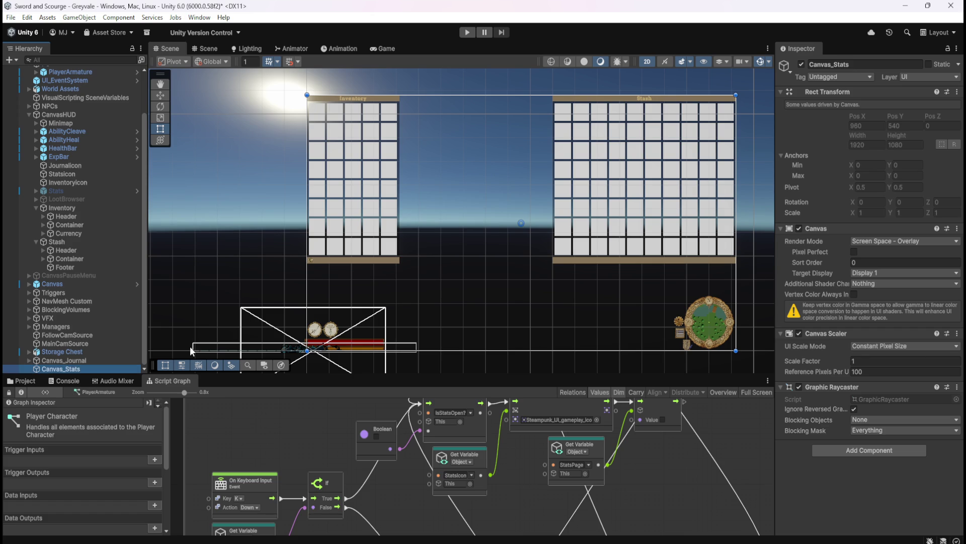
# Step: Switch between Canvas_Journal and Canvas_Stats to compare their settings
pyautogui.click(83, 360)
pyautogui.click(82, 366)
pyautogui.click(86, 361)
pyautogui.click(84, 367)
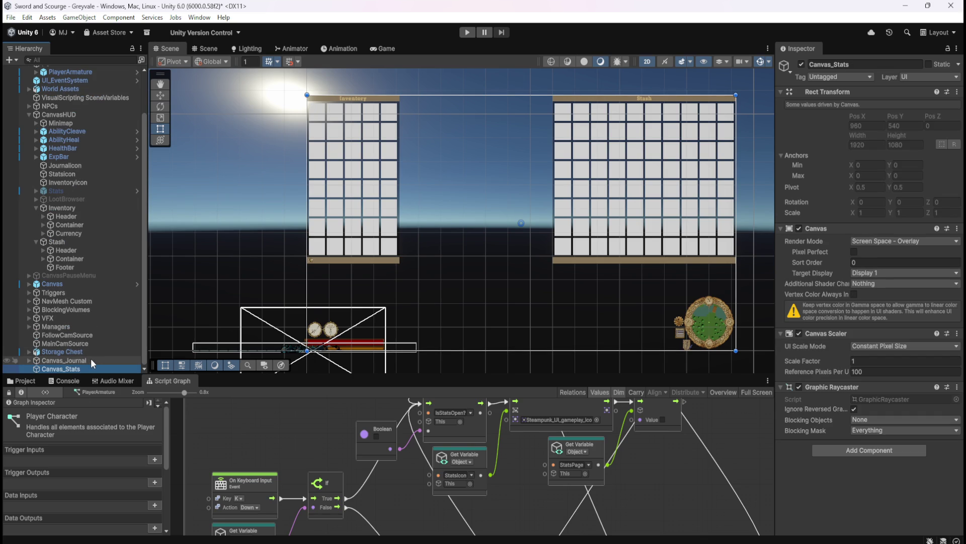
# Step: Check Canvas_Journal's canvas settings and enable Pixel Perfect on Canvas_Stats
pyautogui.click(90, 359)
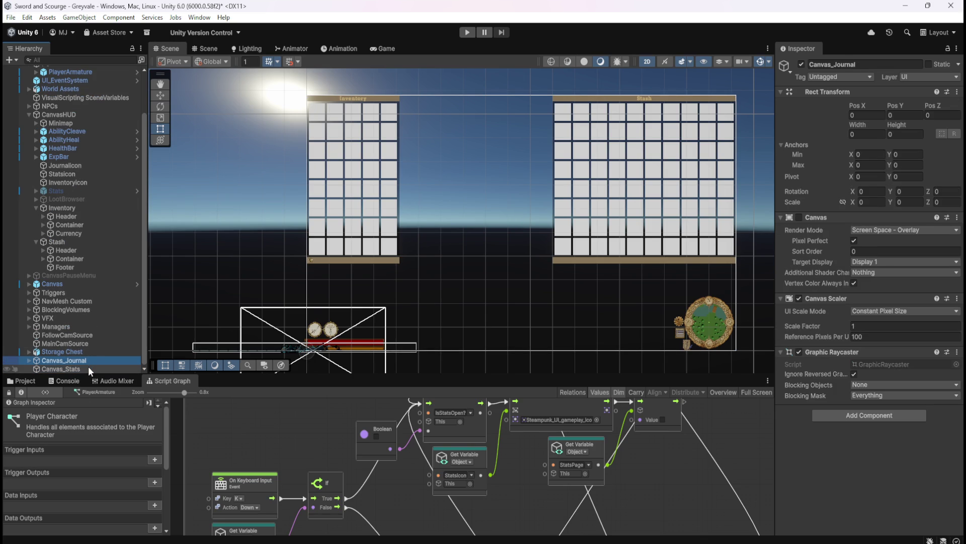
pyautogui.click(88, 366)
pyautogui.click(94, 359)
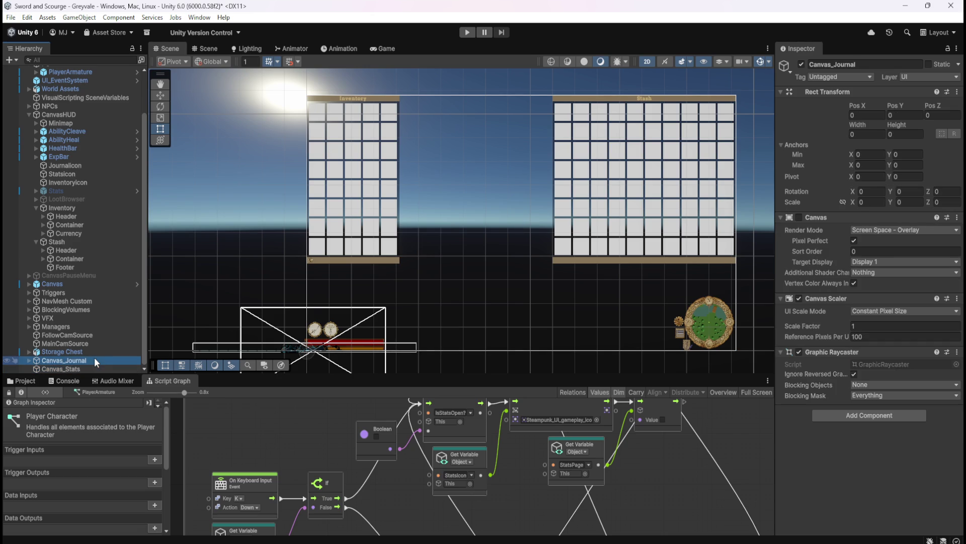
pyautogui.click(86, 370)
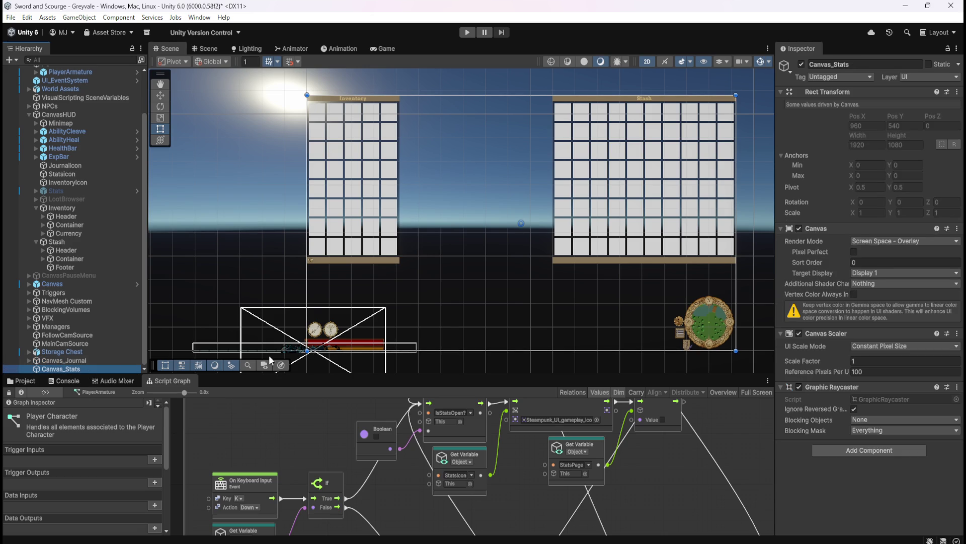
pyautogui.click(854, 254)
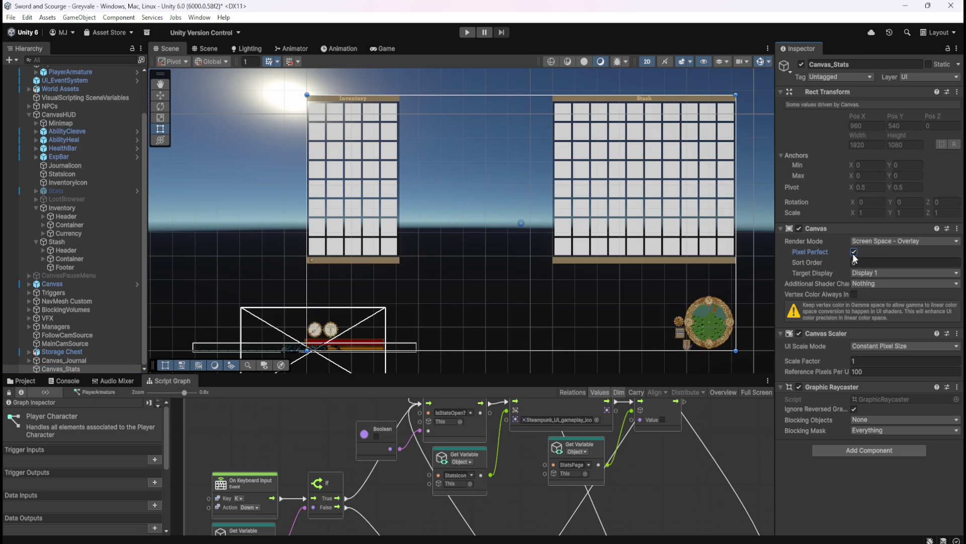
# Step: Recheck Canvas_Journal, turning its Canvas component on and then back off
pyautogui.click(86, 362)
pyautogui.click(85, 368)
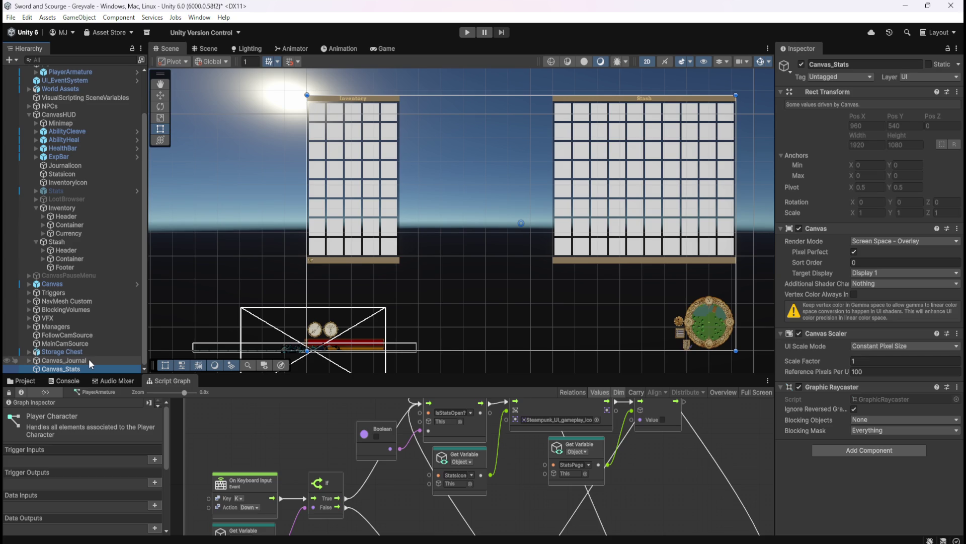
pyautogui.click(88, 359)
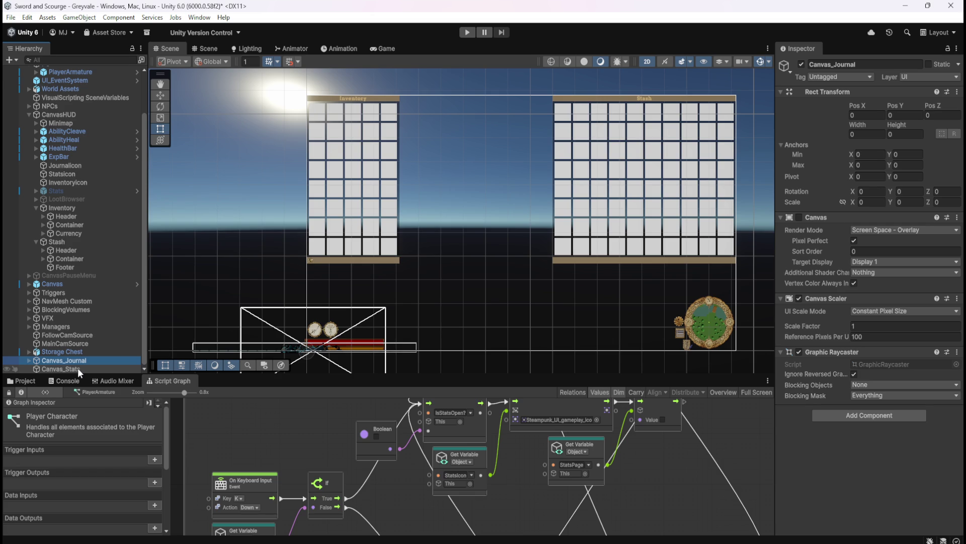
pyautogui.click(800, 217)
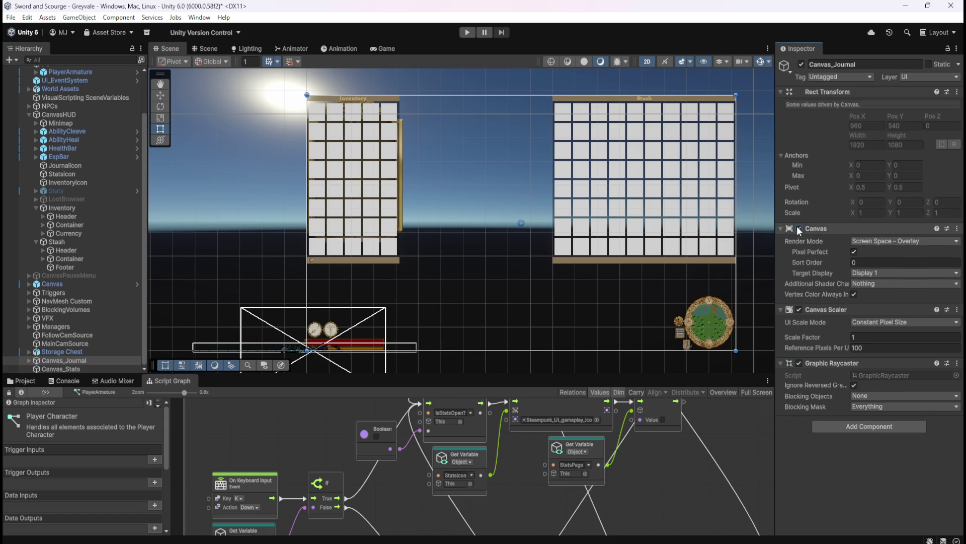
pyautogui.click(798, 229)
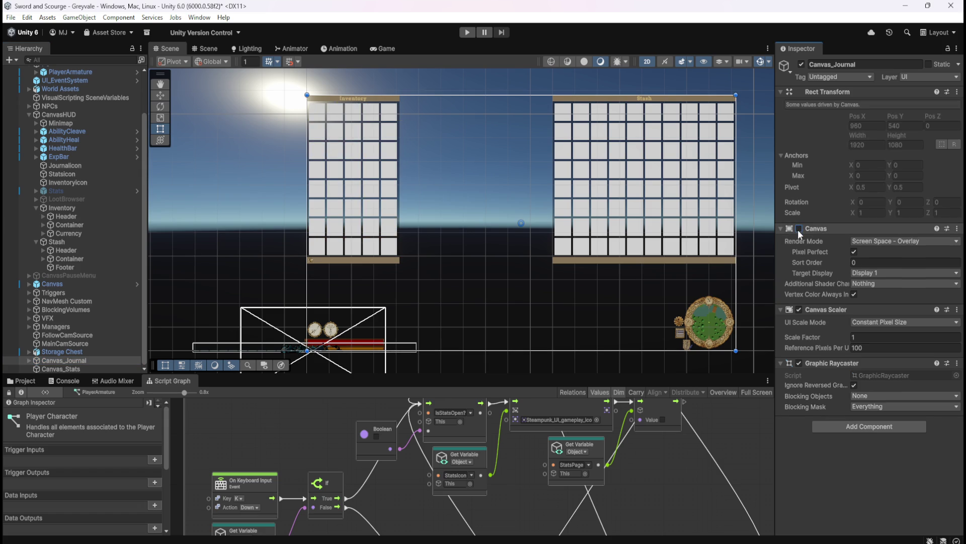
# Step: Compare the vertex colour setting on Canvas_Journal and Canvas_Stats
pyautogui.click(60, 369)
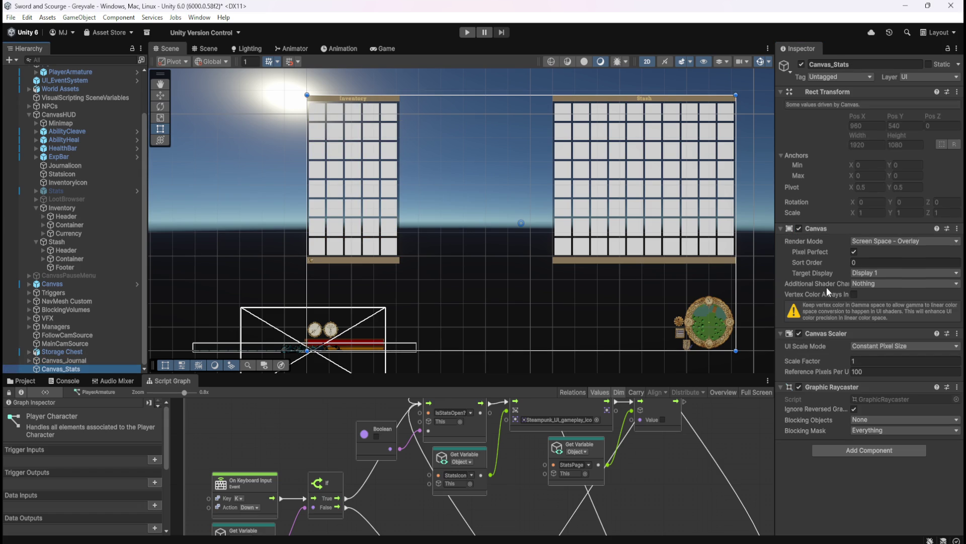
pyautogui.click(96, 360)
pyautogui.click(86, 368)
pyautogui.click(88, 360)
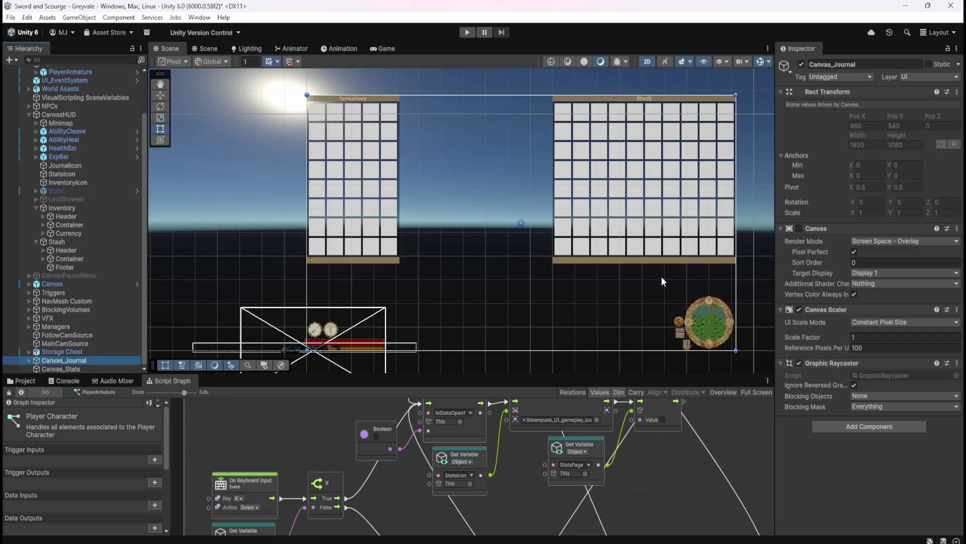
pyautogui.click(69, 370)
pyautogui.click(74, 361)
pyautogui.click(71, 368)
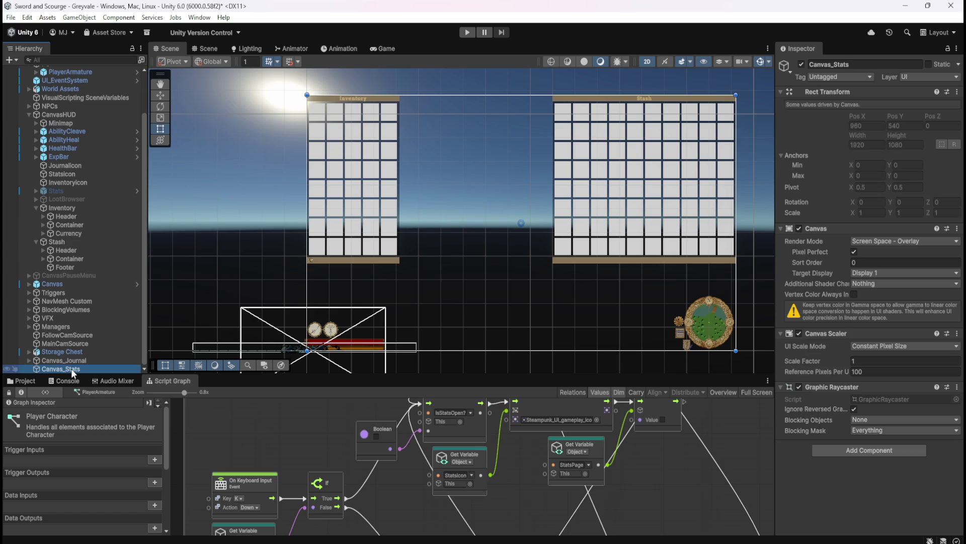
pyautogui.click(80, 358)
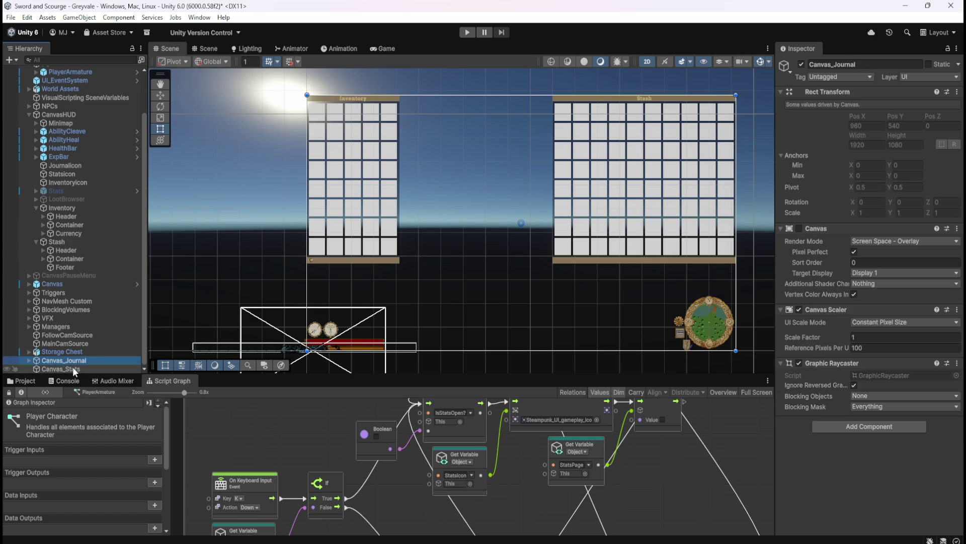
pyautogui.click(73, 367)
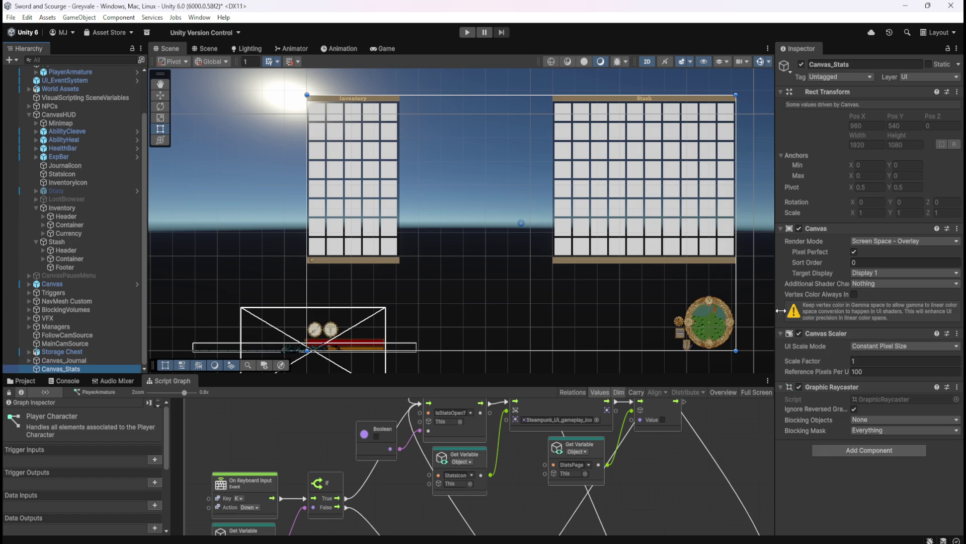
pyautogui.click(98, 360)
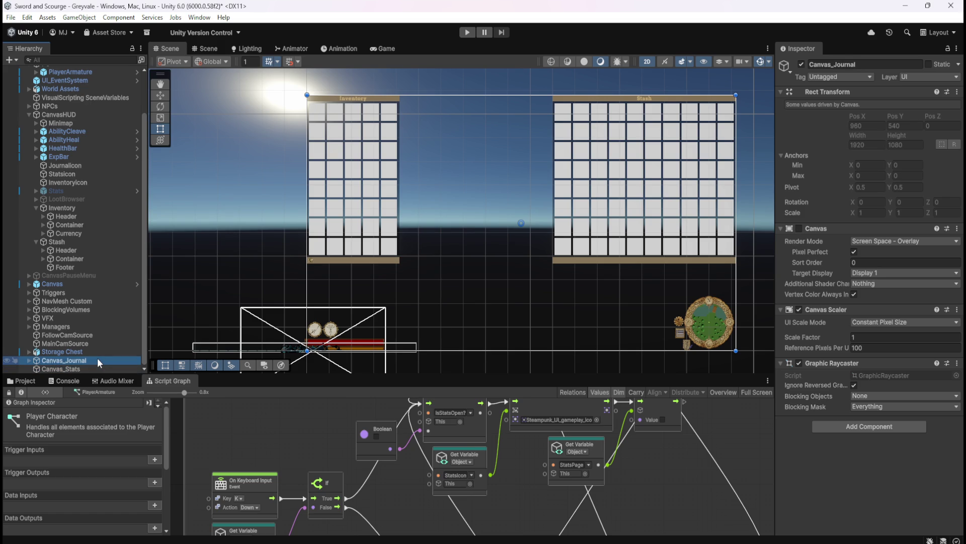
# Step: Flip between the two canvases with the arrow keys, ending on Canvas_Stats
pyautogui.press('Down')
pyautogui.press('Up')
pyautogui.press('Down')
pyautogui.press('Up')
pyautogui.press('Down')
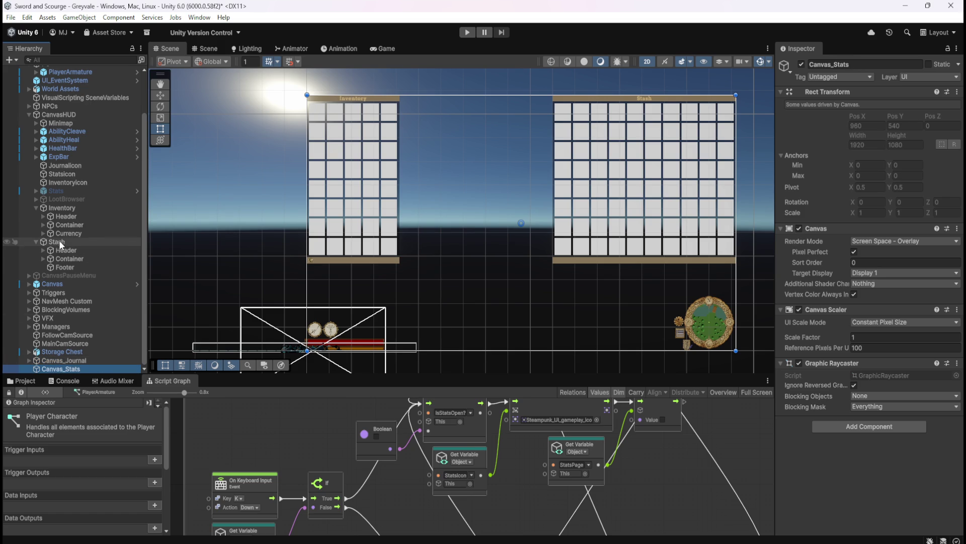
# Step: Activate the Stats panel and drag it from CanvasHUD onto Canvas_Stats
pyautogui.click(56, 192)
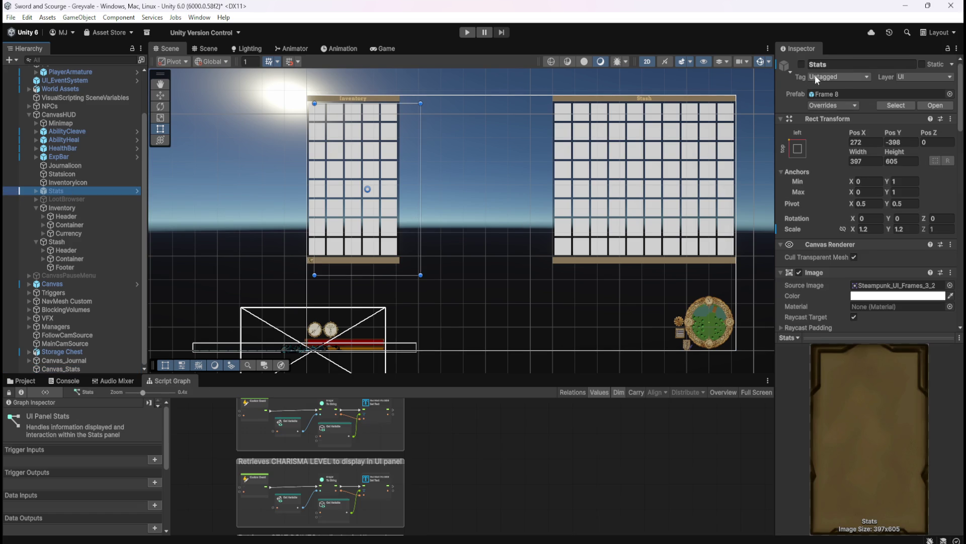
pyautogui.click(37, 191)
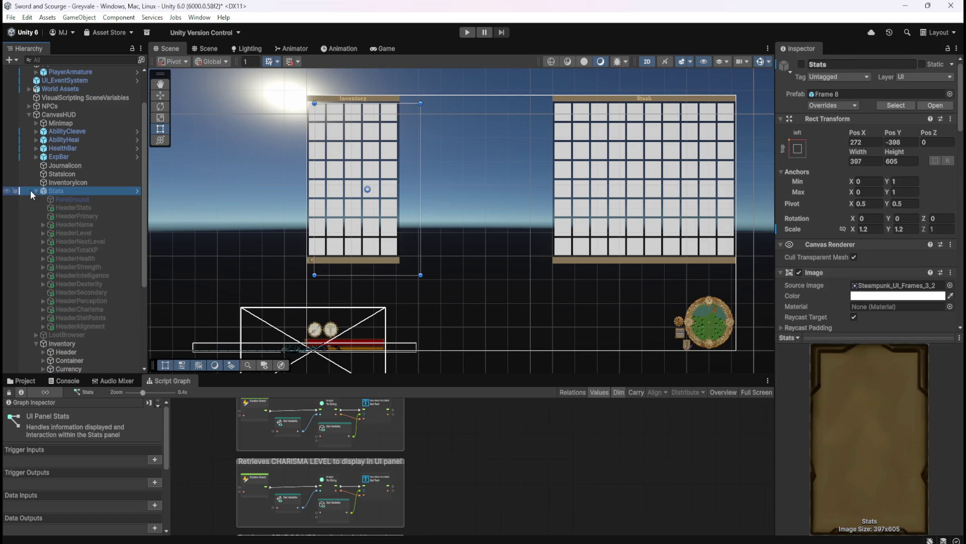
pyautogui.click(36, 191)
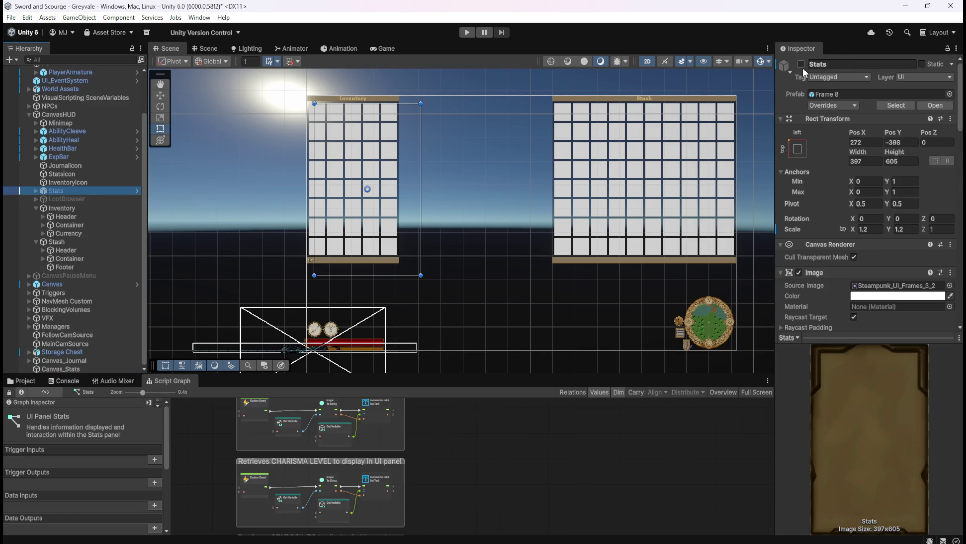
pyautogui.click(801, 64)
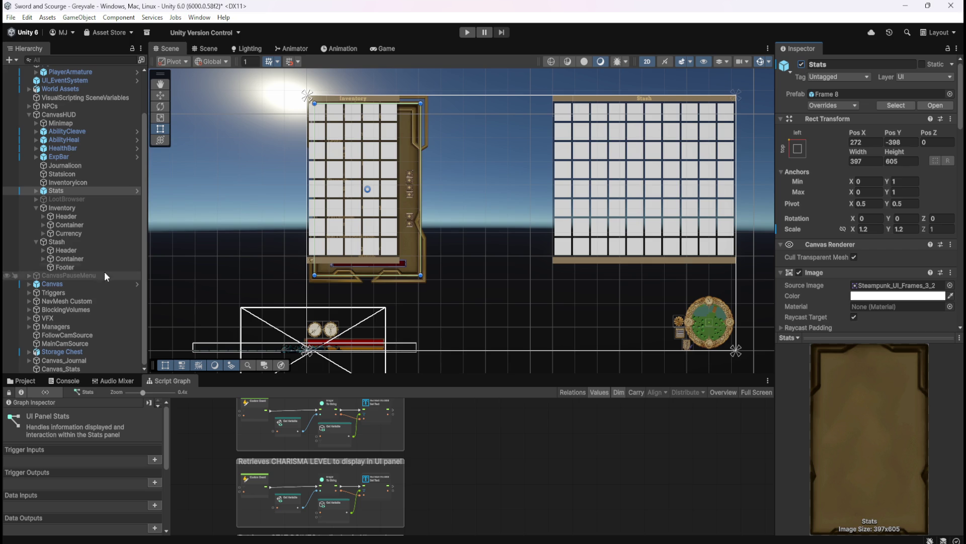
pyautogui.click(57, 191)
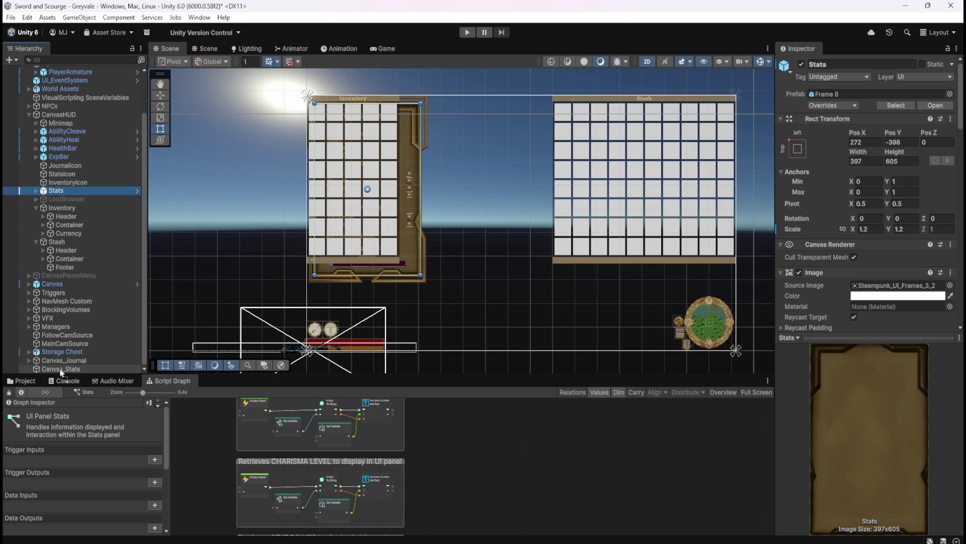
pyautogui.moveTo(61, 373); pyautogui.dragTo(59, 369)
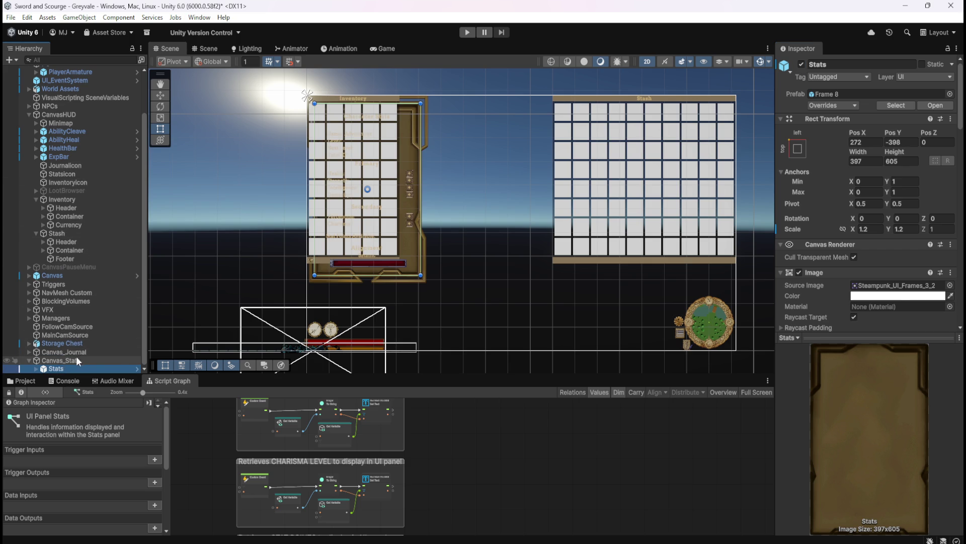